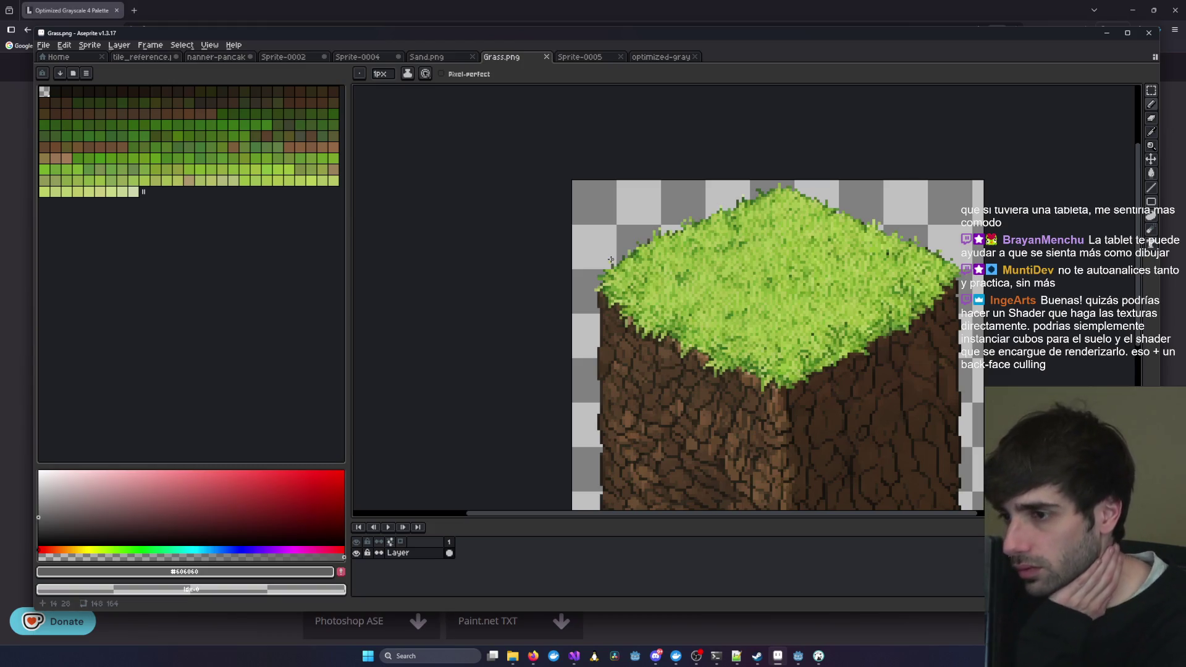
- Inspect the Grass.png cube's grass top and dirt faces, then flip through Sand.png and Sprite-0004
scroll(611, 259, up, 2)
scroll(611, 258, down, 3)
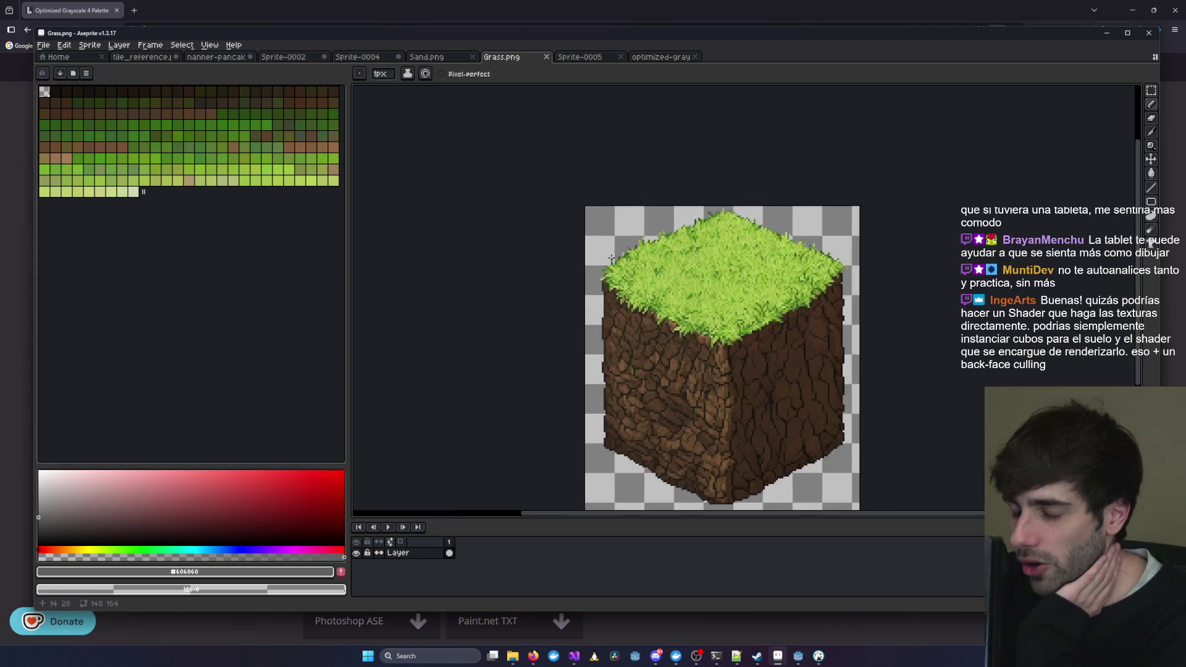
scroll(611, 259, up, 2)
scroll(611, 258, down, 2)
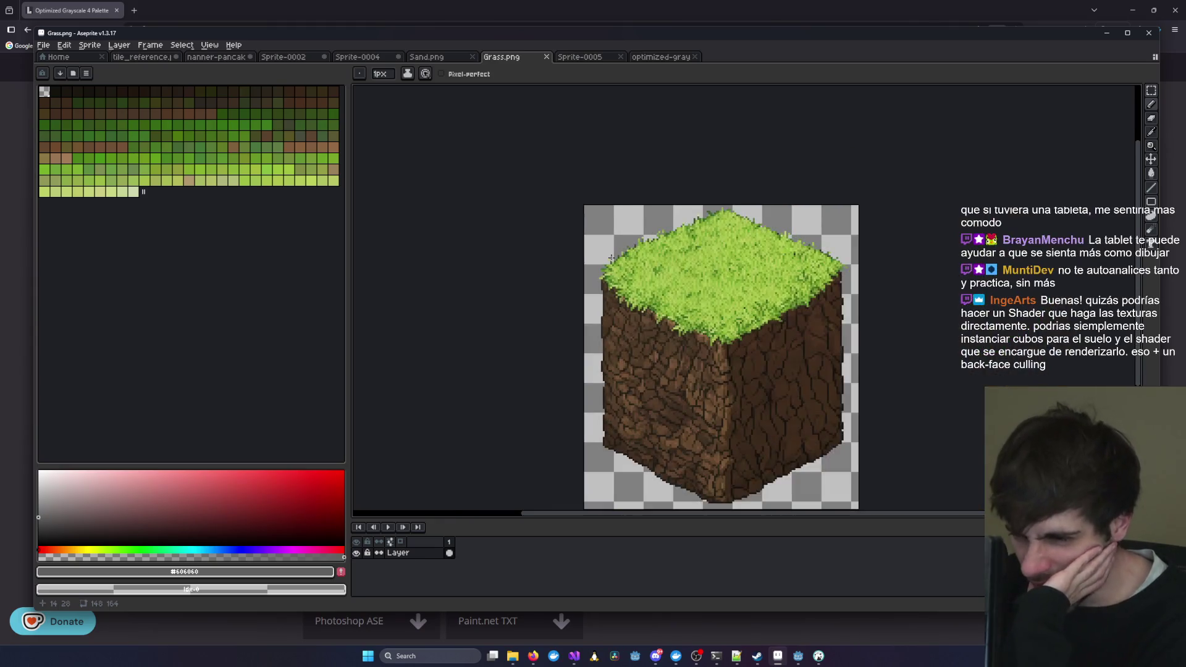
scroll(611, 258, down, 1)
scroll(705, 298, up, 3)
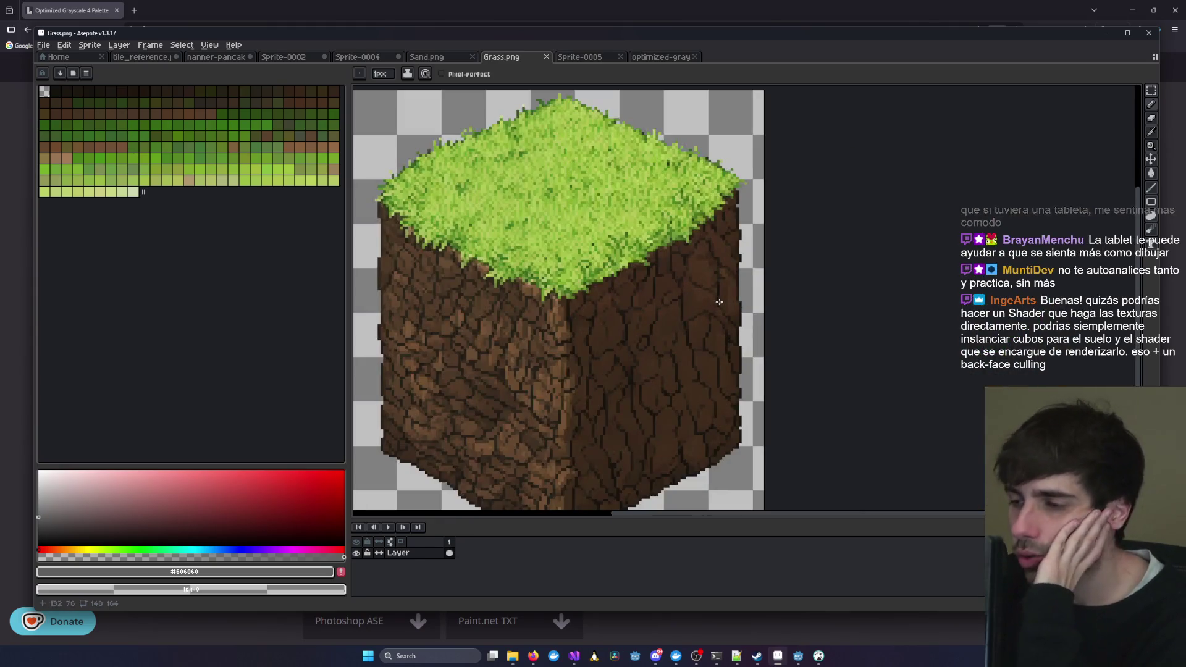
drag(513, 337, 725, 252)
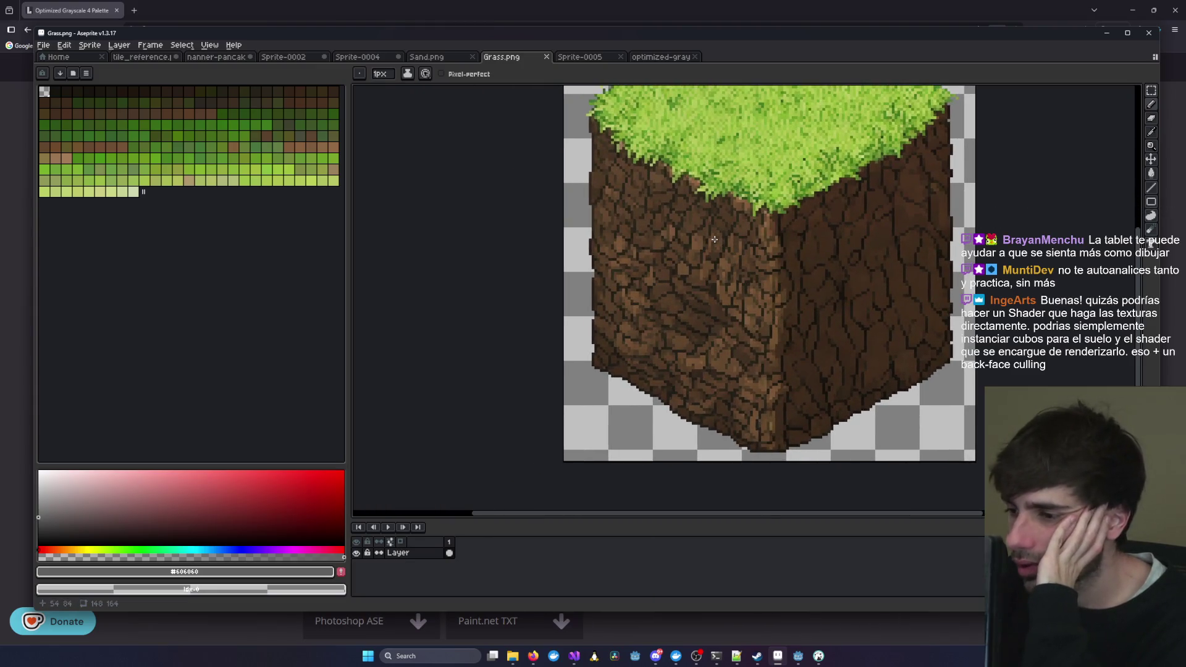
drag(679, 201, 663, 323)
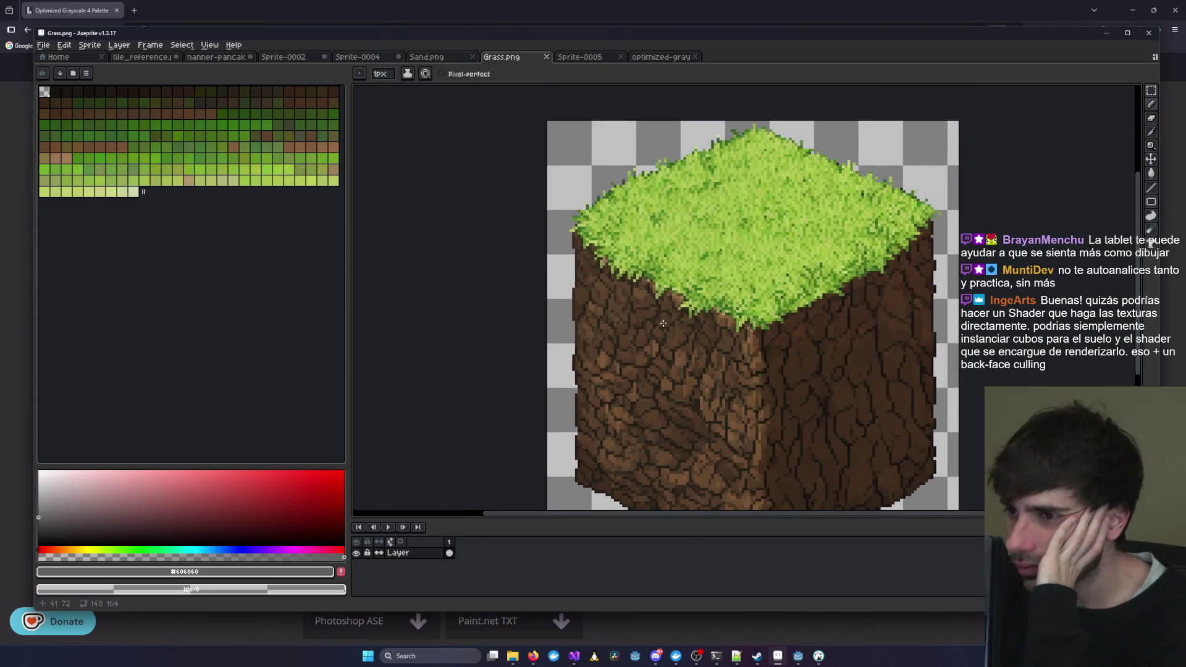
click(432, 57)
click(359, 57)
- Return to Sprite-0002 after glancing at Sprite-0004, and undo the recent top-face strokes
click(283, 57)
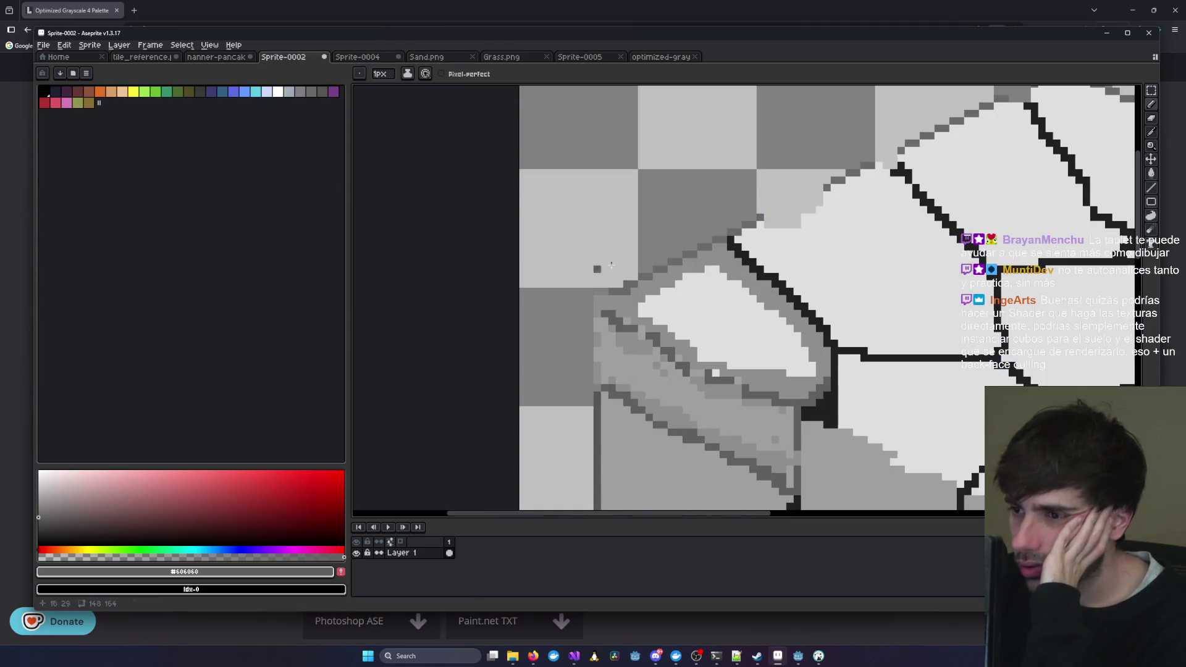
click(370, 60)
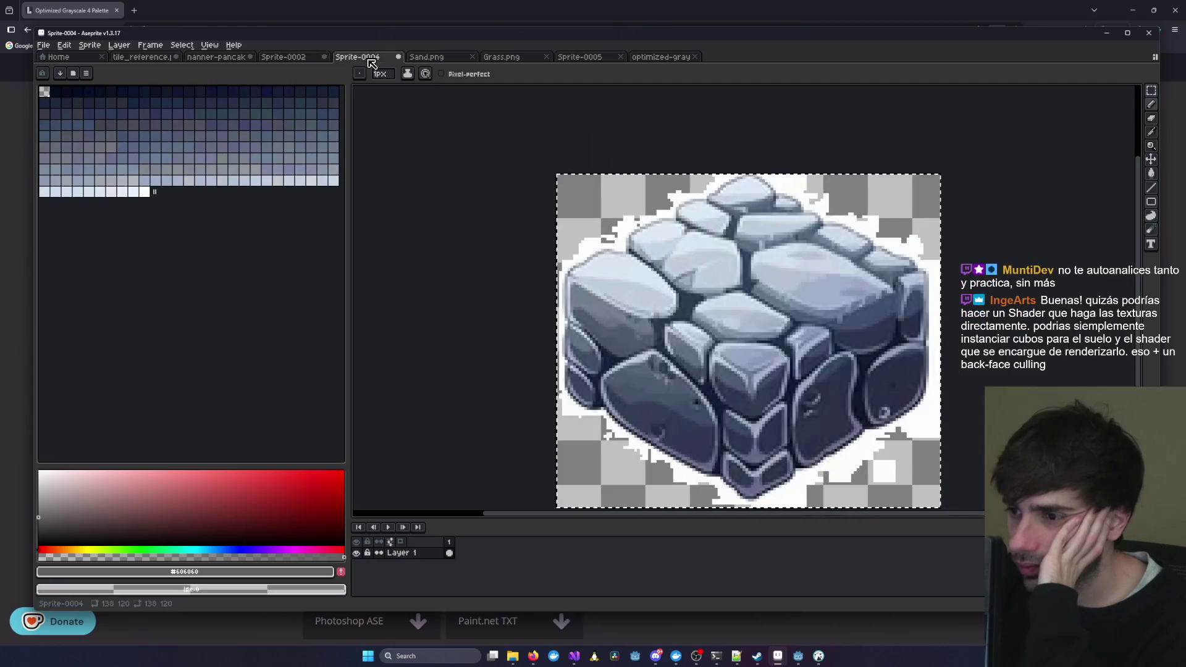
click(276, 58)
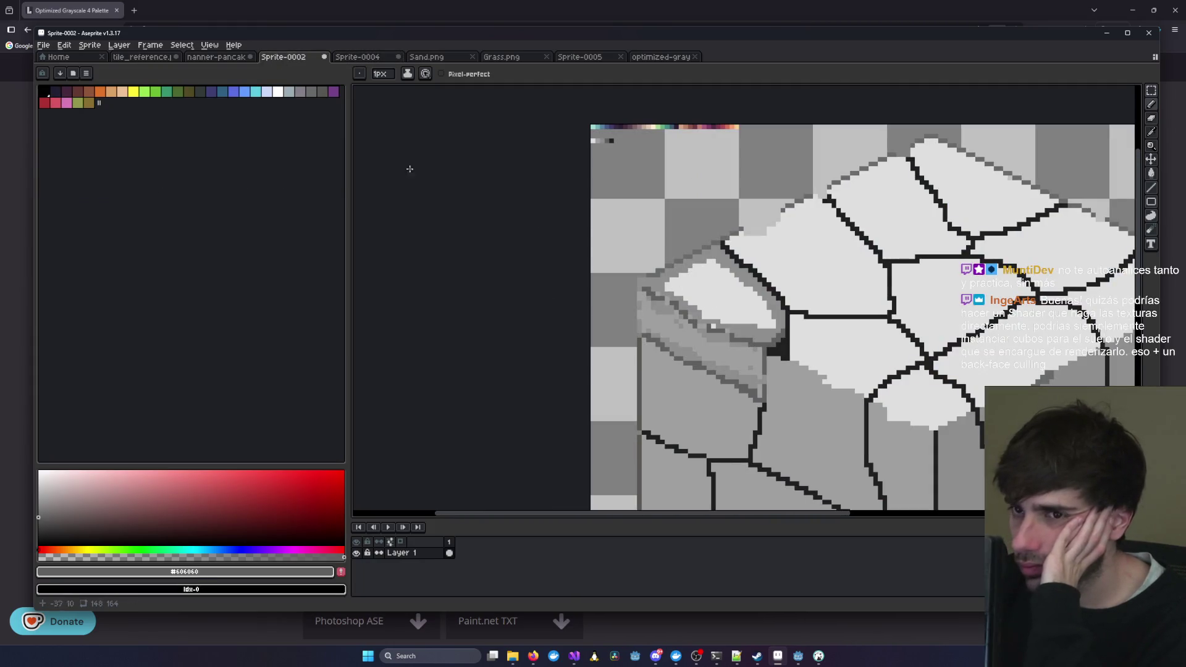
key(v)
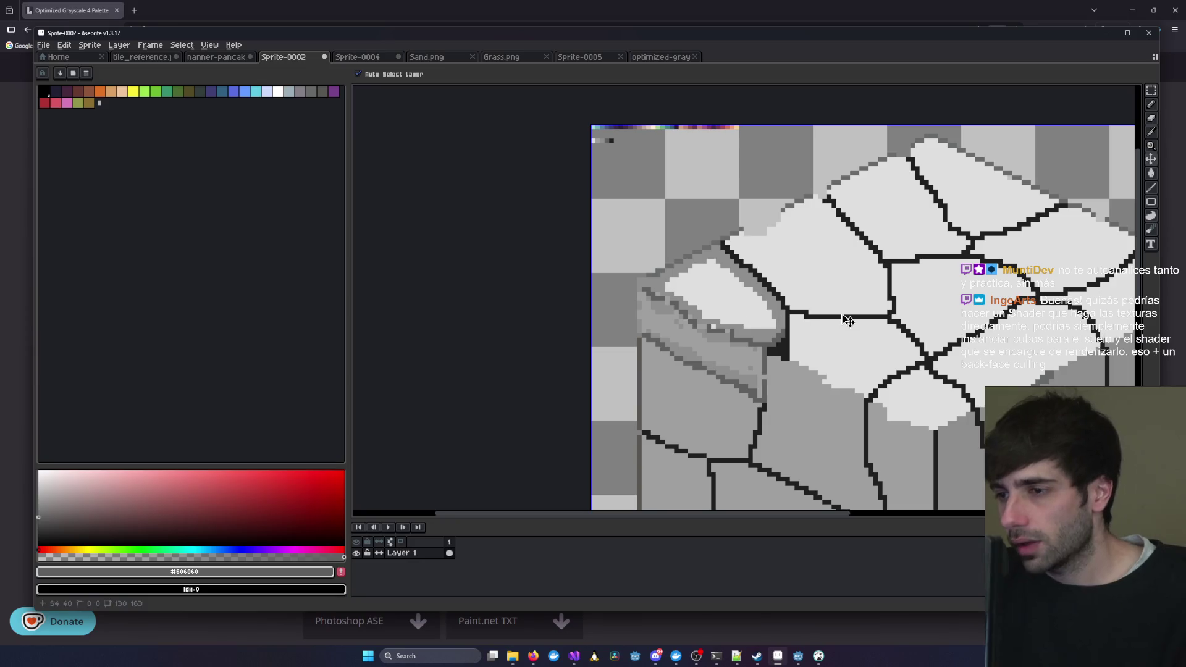
key(ctrl+z)
key(ctrl+z)
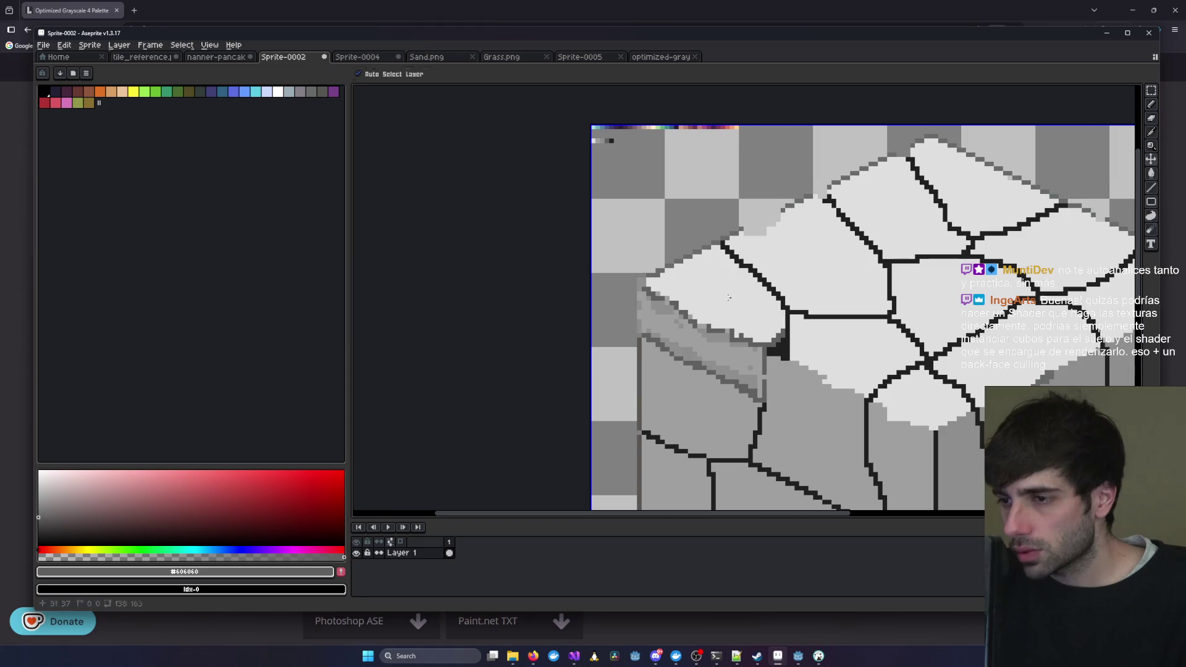
key(b)
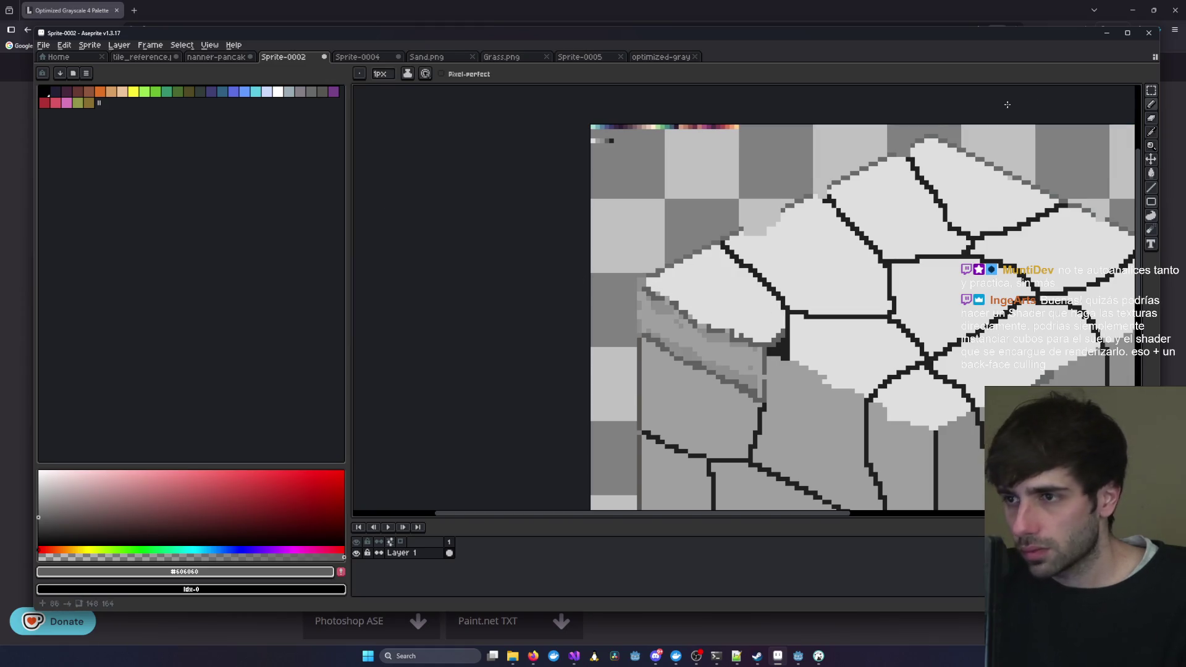
- Sample the mid-grey swatch from the sprite with the Eyedropper
key(i)
scroll(545, 122, up, 4)
click(472, 122)
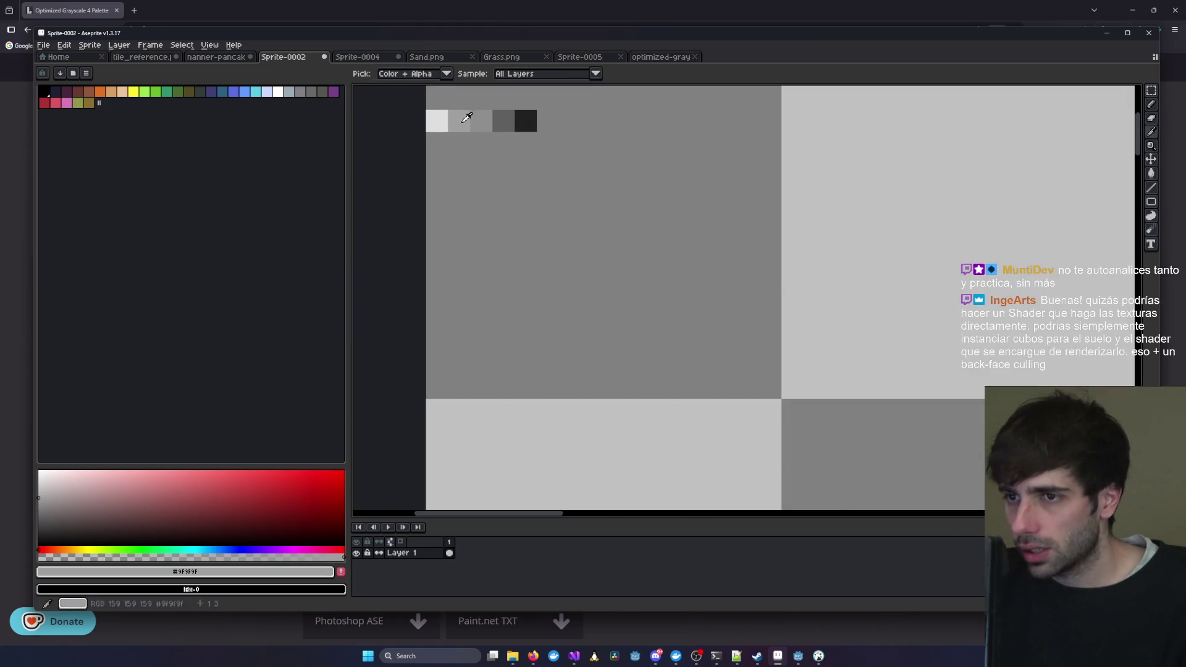
key(b)
- Paint mid-grey strokes across the white stone top and fill the leftover white pixels
scroll(835, 399, down, 4)
scroll(835, 399, up, 3)
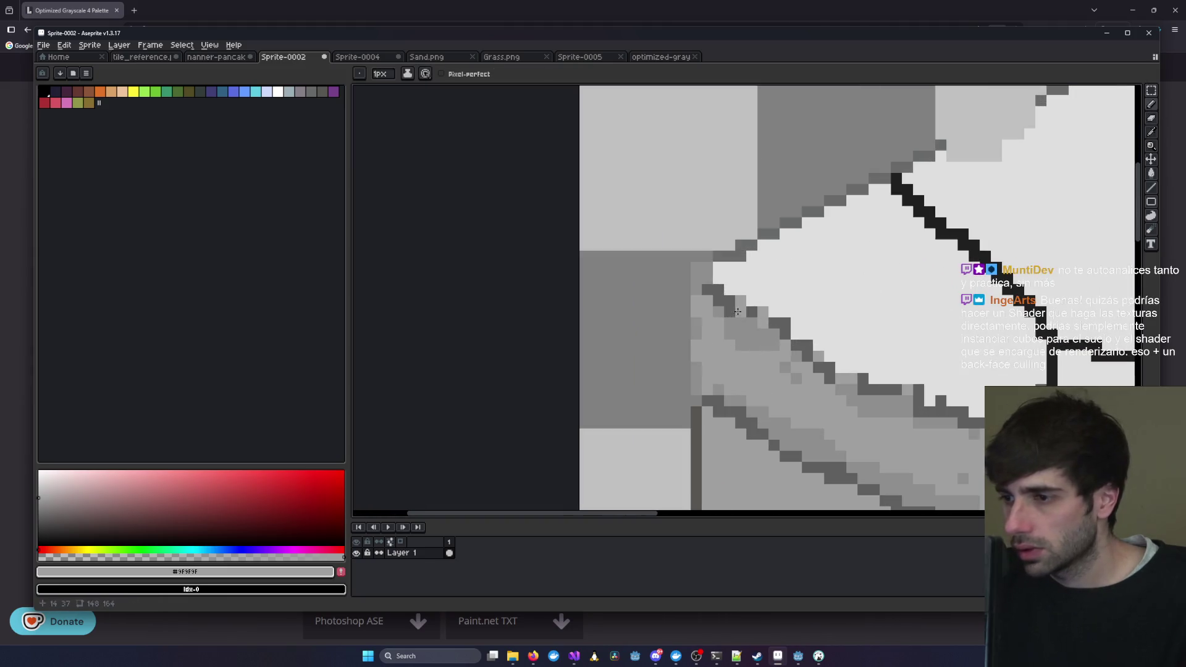
mouse_move(737, 289)
mouse_down()
mouse_move(847, 289)
mouse_move(846, 278)
mouse_move(756, 278)
mouse_move(926, 307)
mouse_move(995, 334)
mouse_move(1025, 380)
mouse_move(883, 302)
mouse_move(834, 300)
mouse_move(955, 349)
mouse_move(761, 301)
mouse_move(896, 368)
mouse_up()
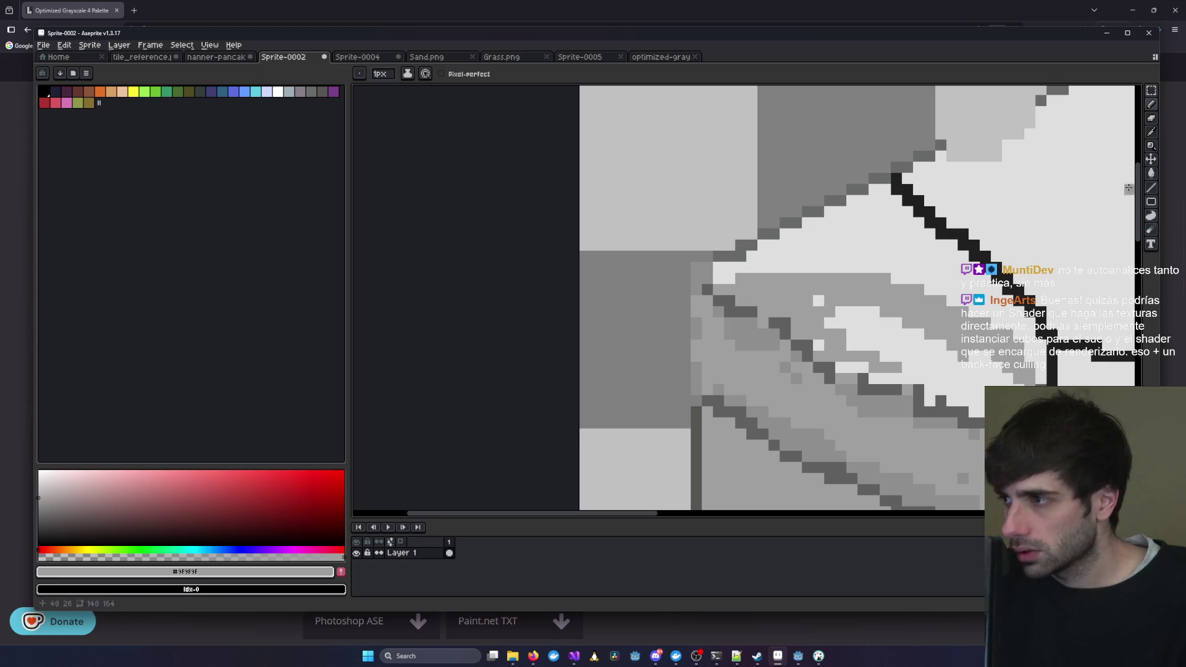
click(1151, 173)
click(905, 333)
scroll(905, 333, down, 1)
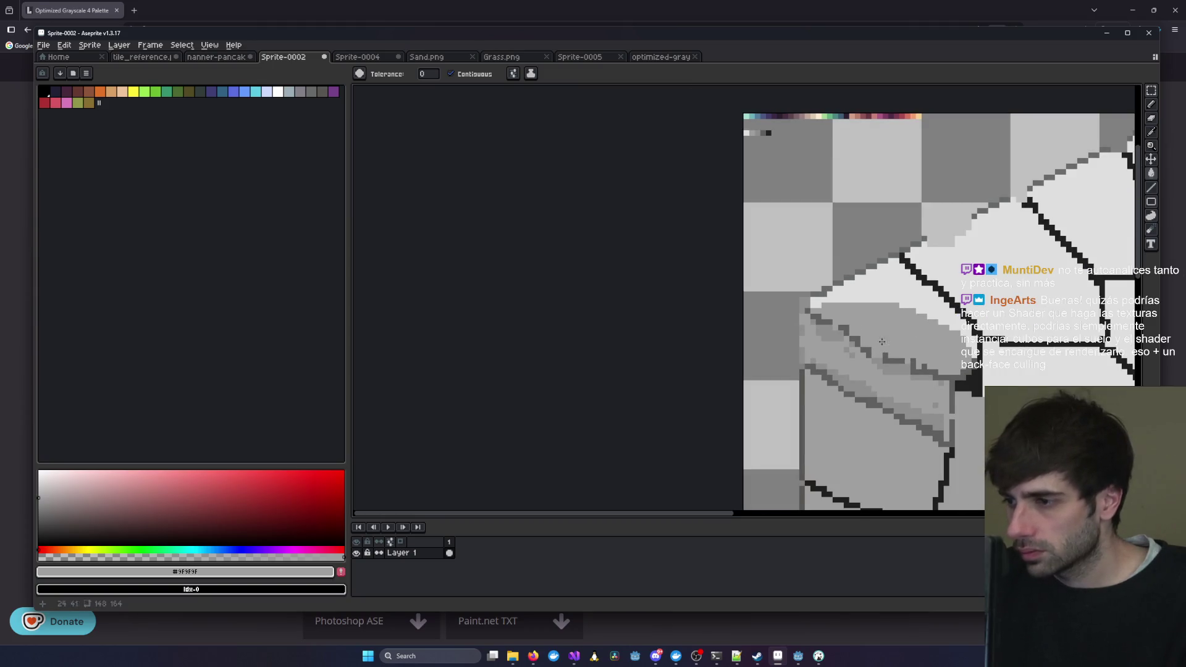
scroll(882, 342, down, 4)
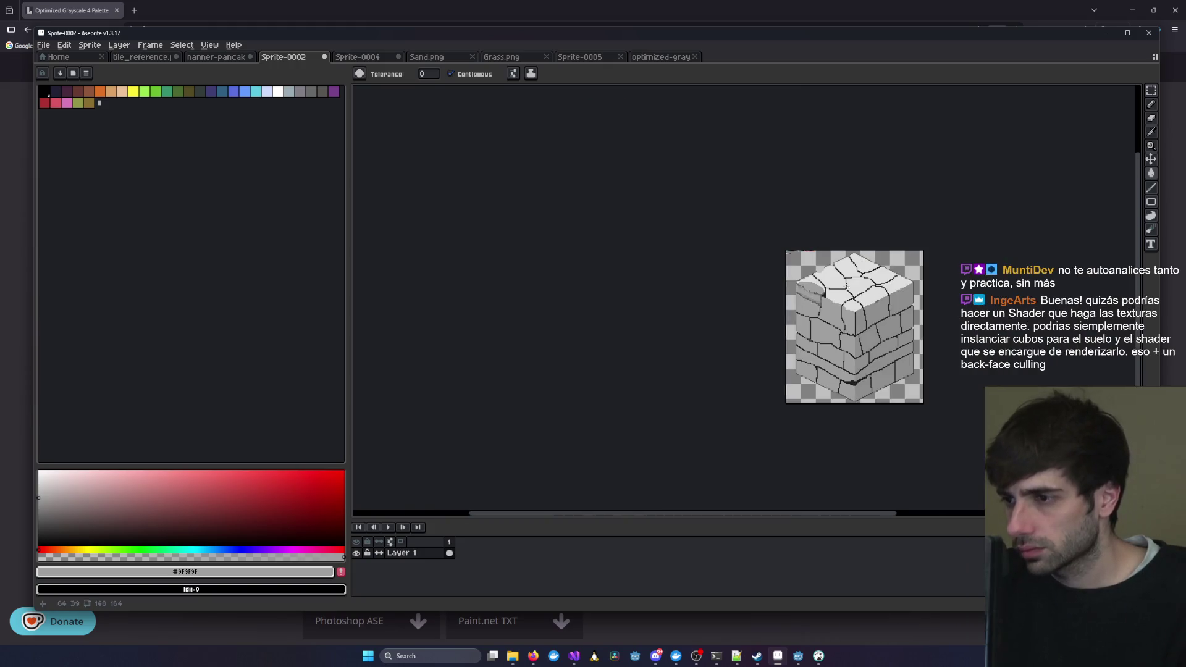
scroll(845, 286, up, 2)
scroll(761, 246, up, 1)
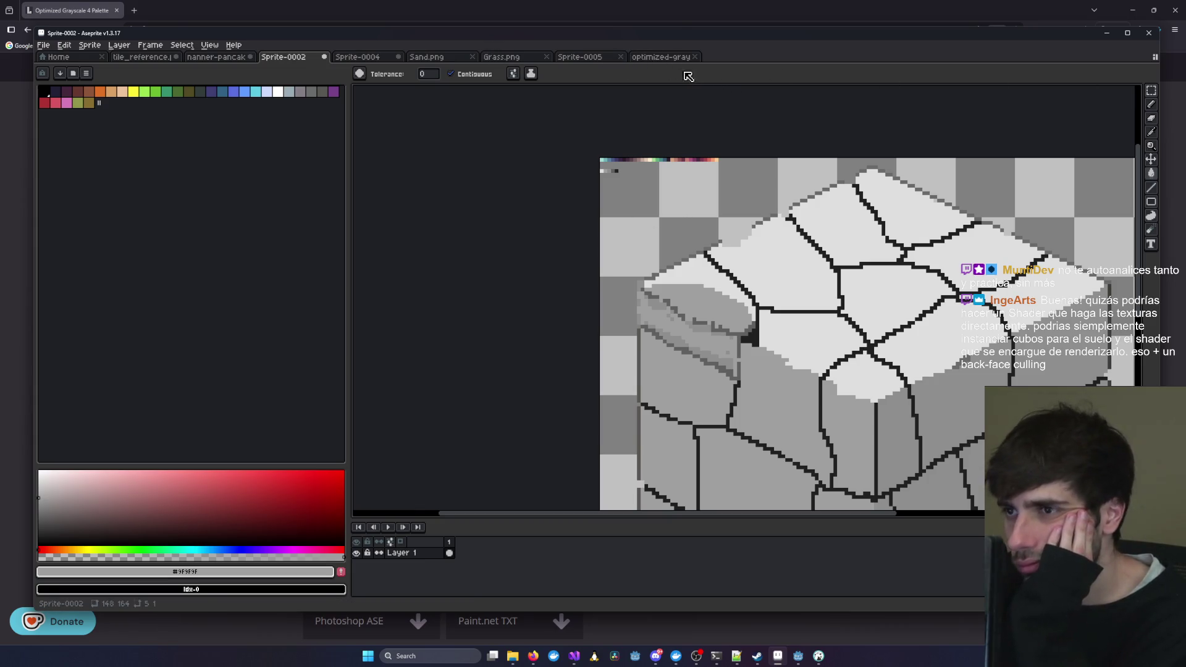
click(659, 57)
click(579, 57)
click(501, 57)
click(429, 57)
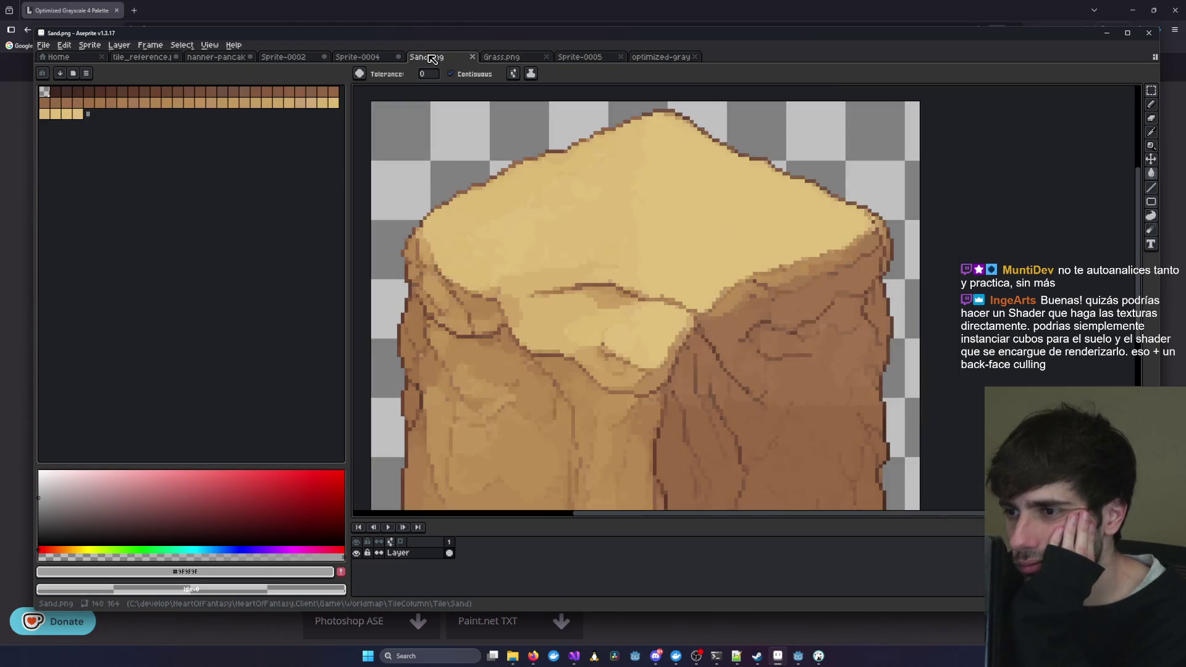
click(364, 59)
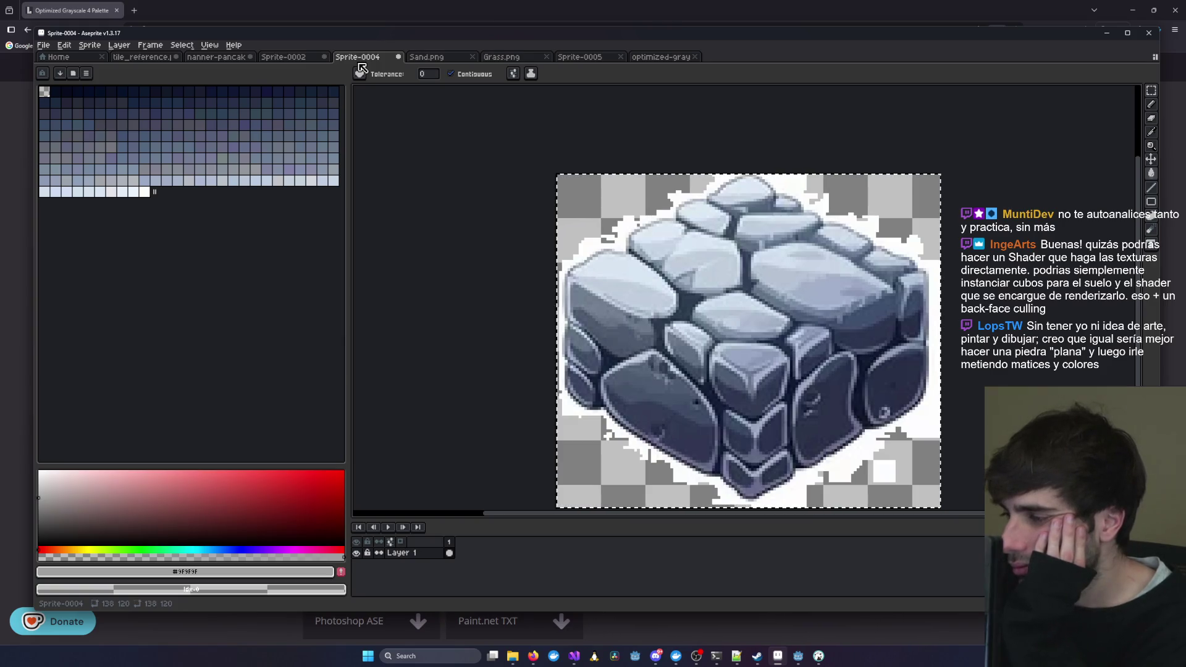
click(284, 56)
- Zoom and pan around the cube to examine the top-left stone's shading
scroll(749, 348, up, 5)
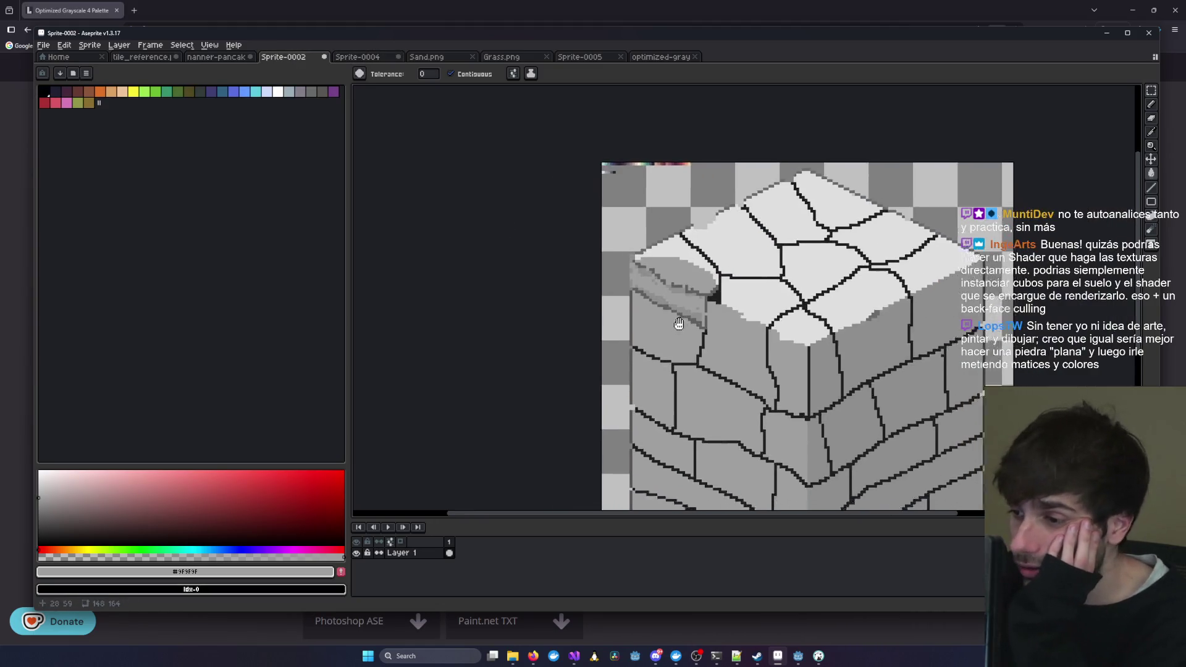
scroll(667, 355, down, 2)
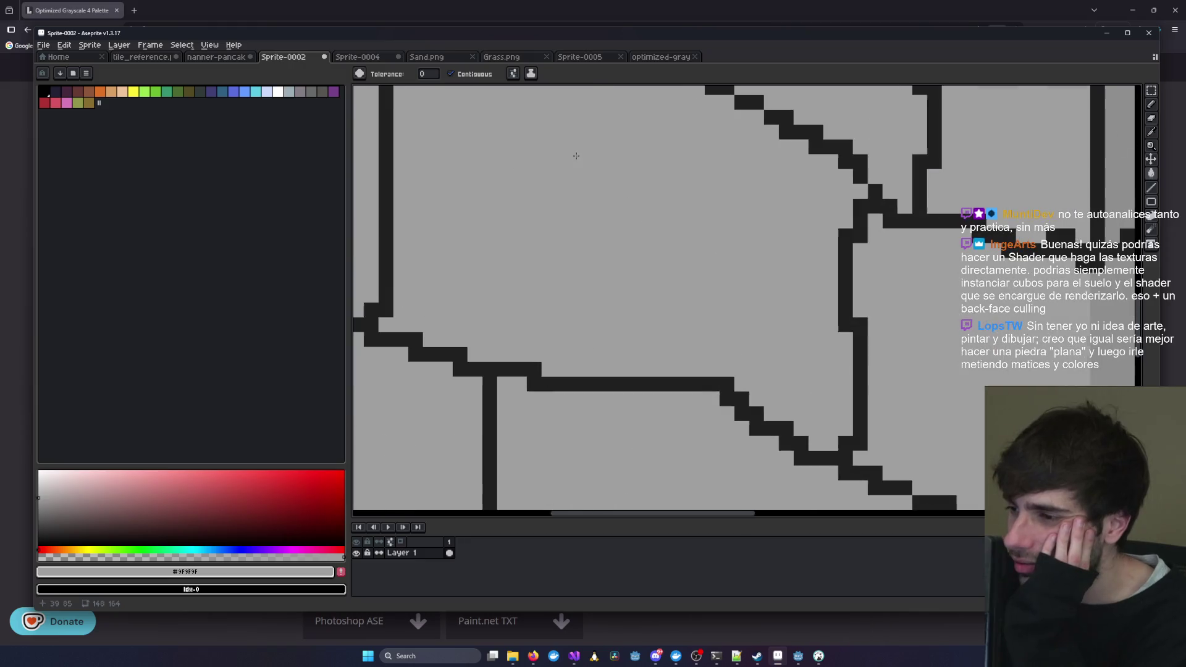
scroll(563, 176, up, 1)
scroll(550, 191, down, 2)
scroll(581, 254, up, 2)
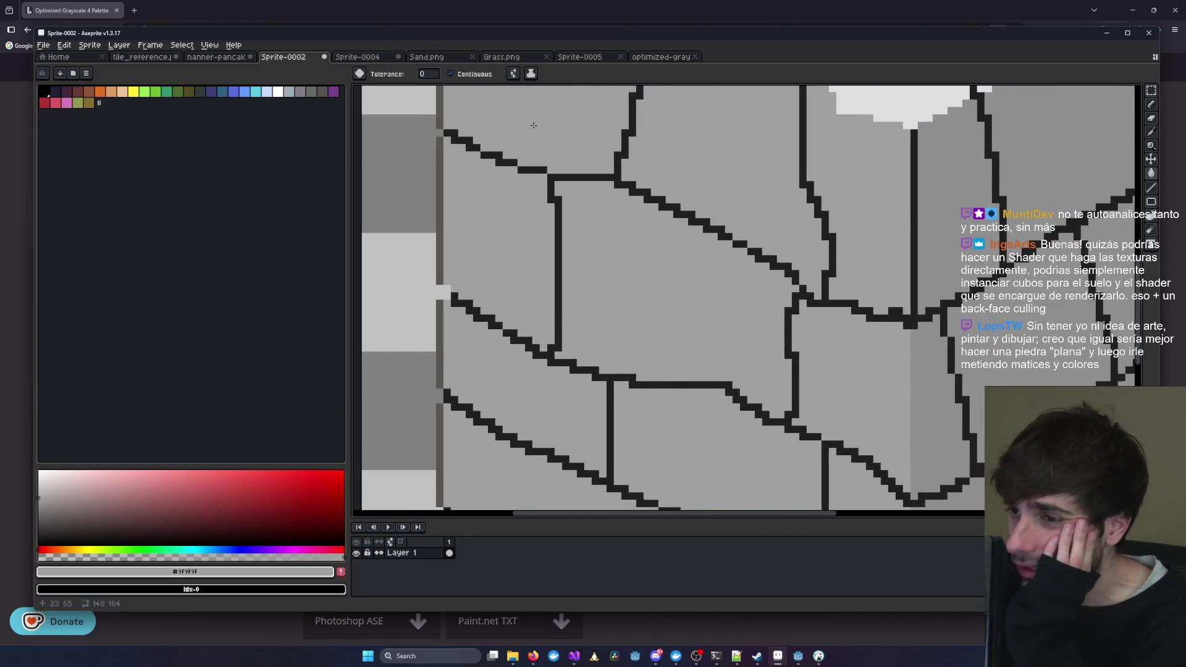
drag(541, 169, 594, 242)
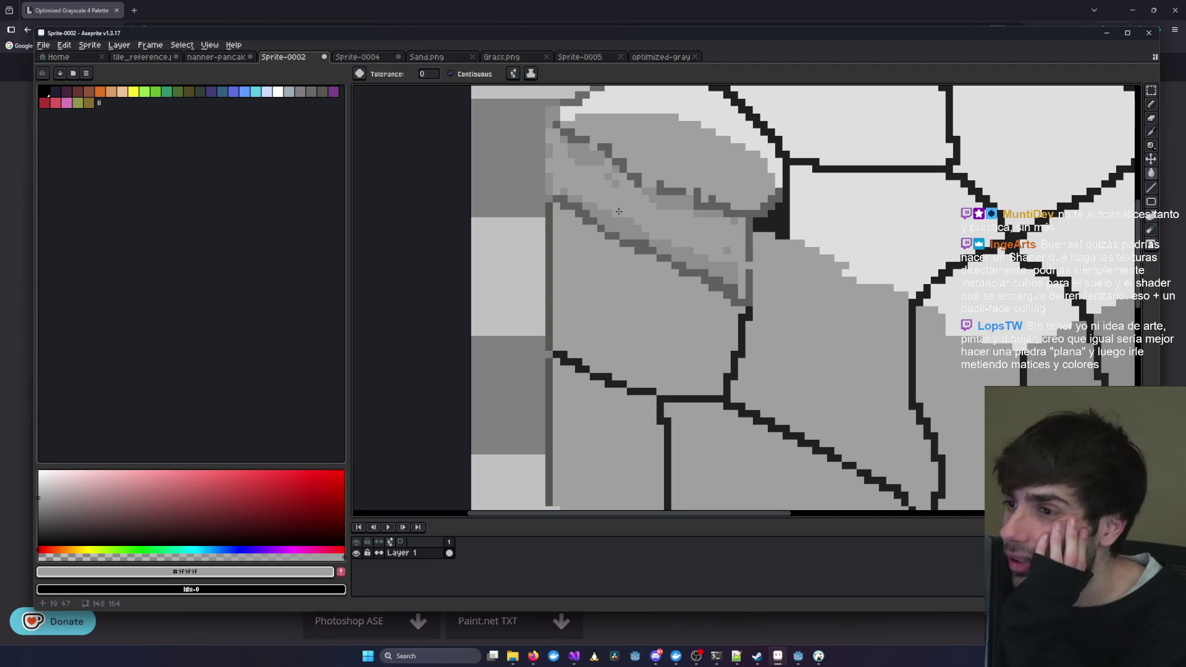
drag(641, 162, 577, 212)
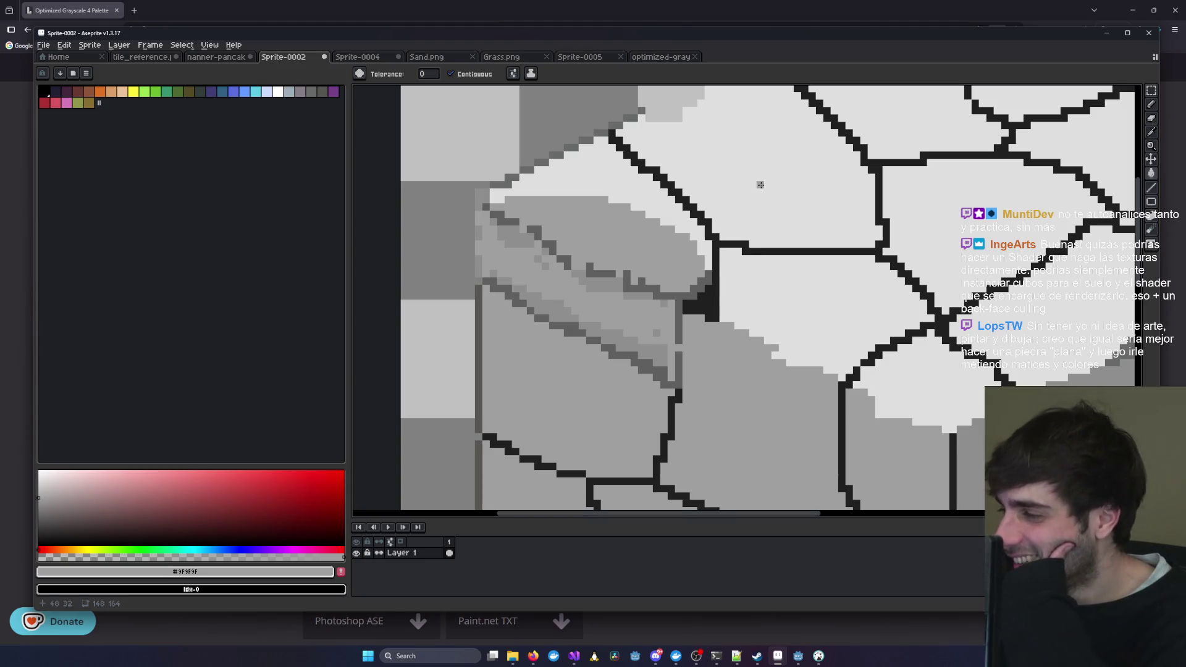
- Pick the darker grey #606060 from the canvas for shading the stone
click(1151, 132)
scroll(564, 244, down, 3)
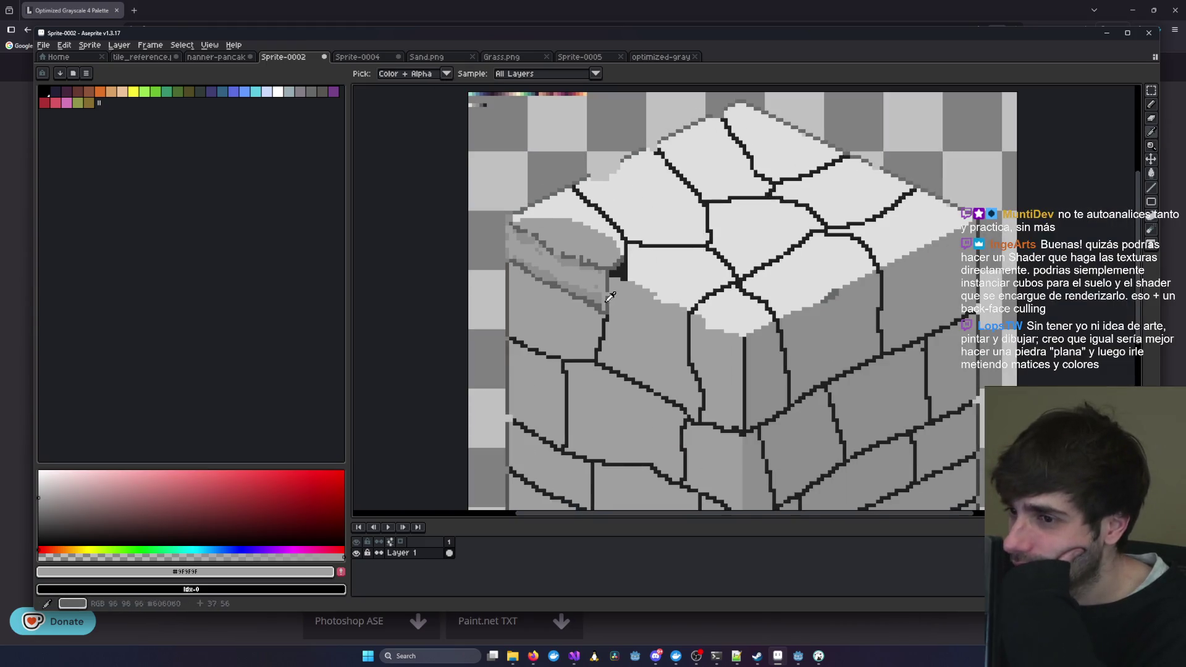
drag(529, 305, 692, 233)
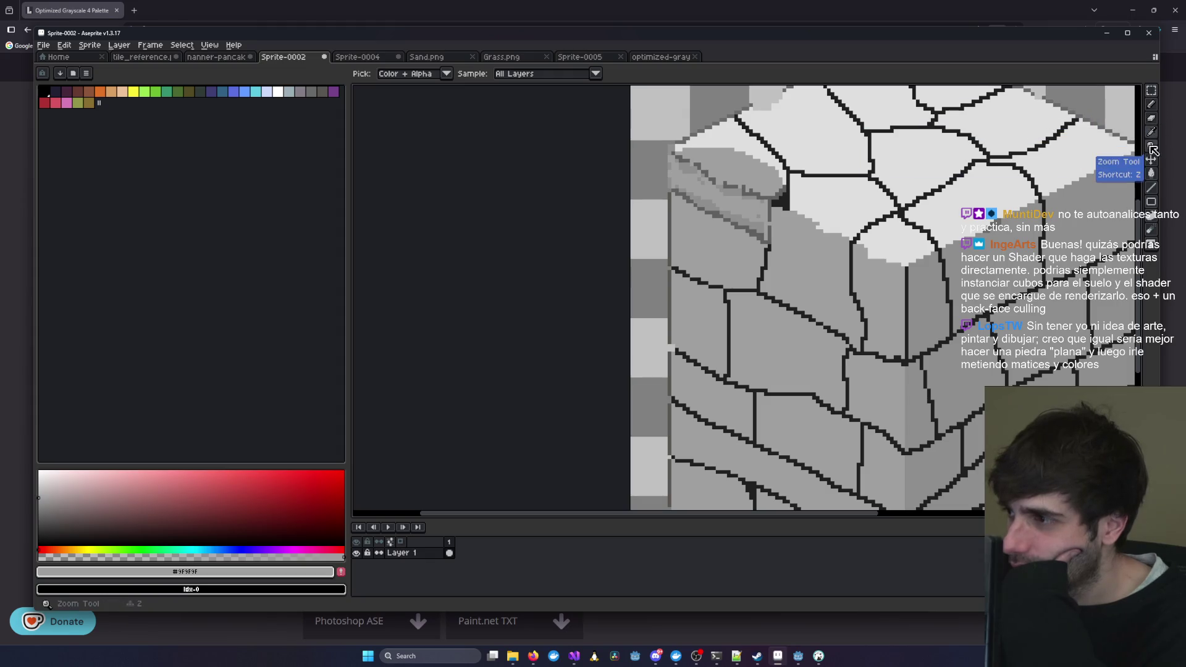
click(1157, 148)
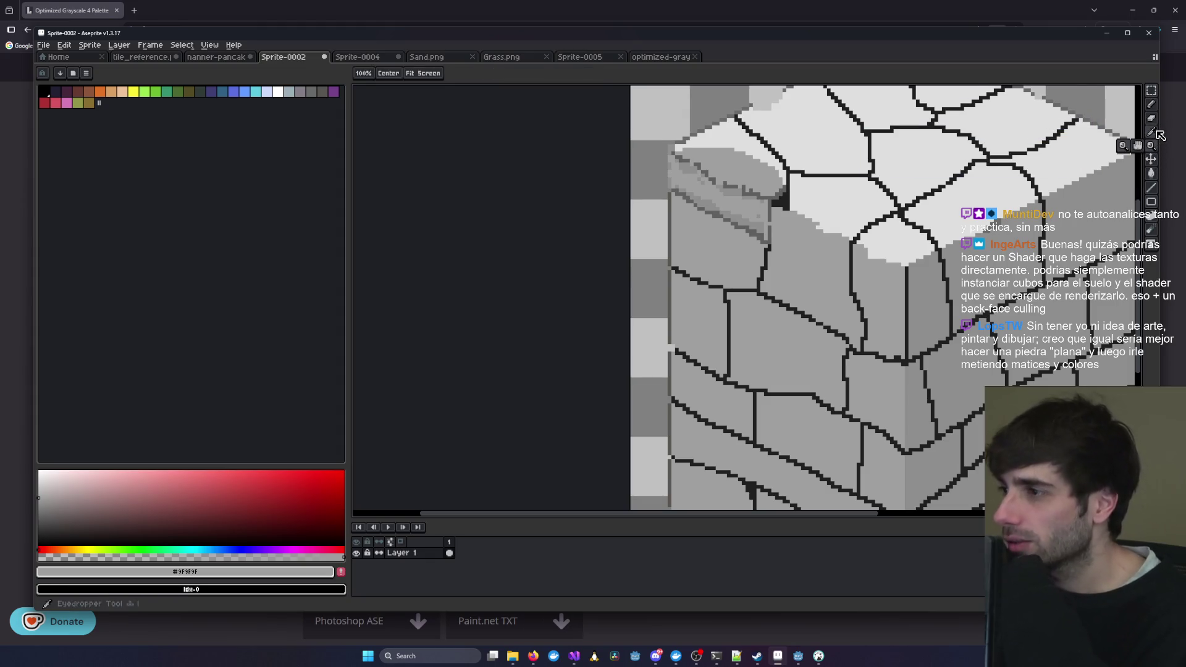
click(1151, 146)
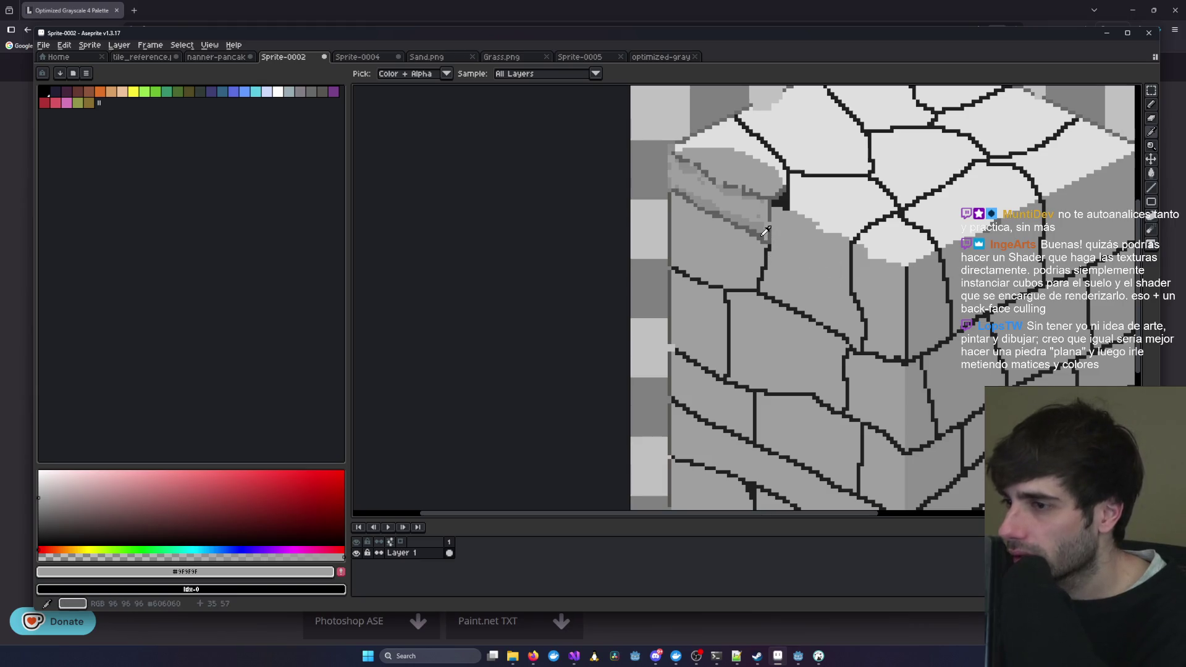
click(767, 234)
click(1151, 105)
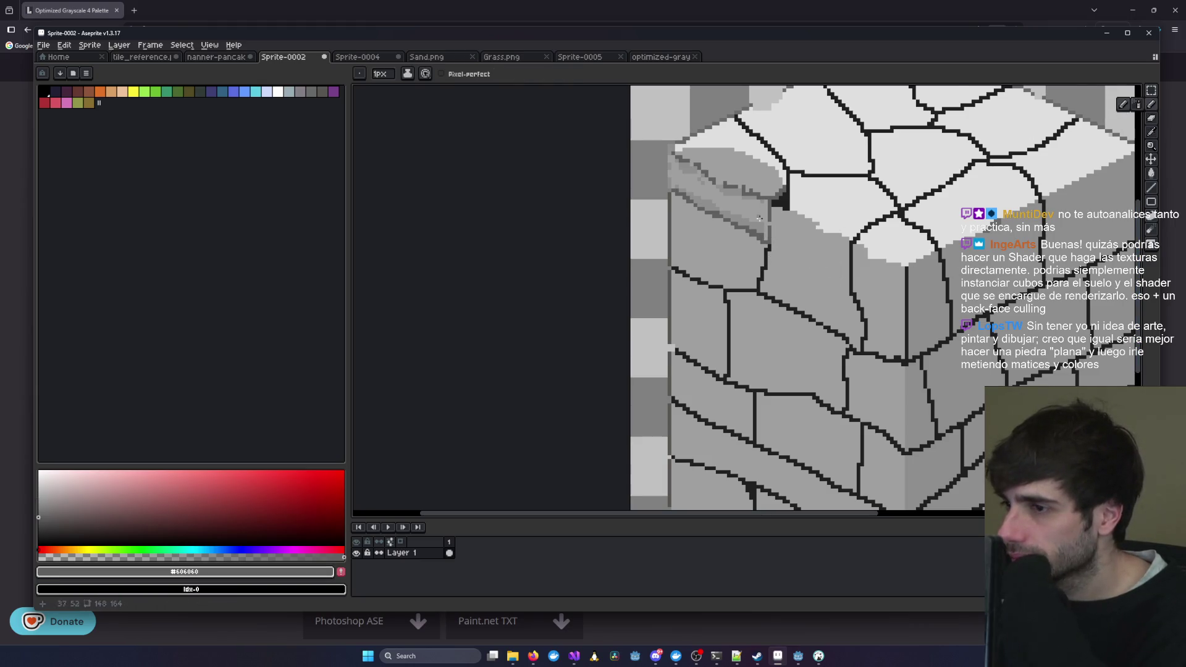
- Bring up the Grass.png grass cube for reference
scroll(684, 312, up, 3)
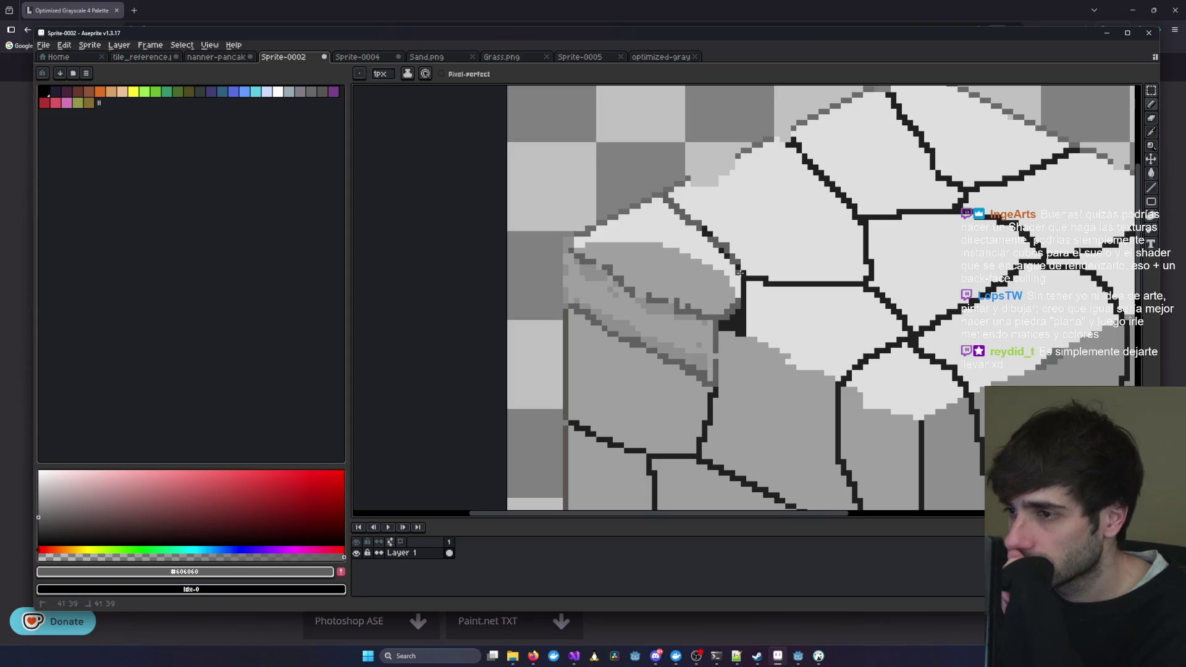
scroll(746, 284, down, 4)
scroll(654, 274, up, 4)
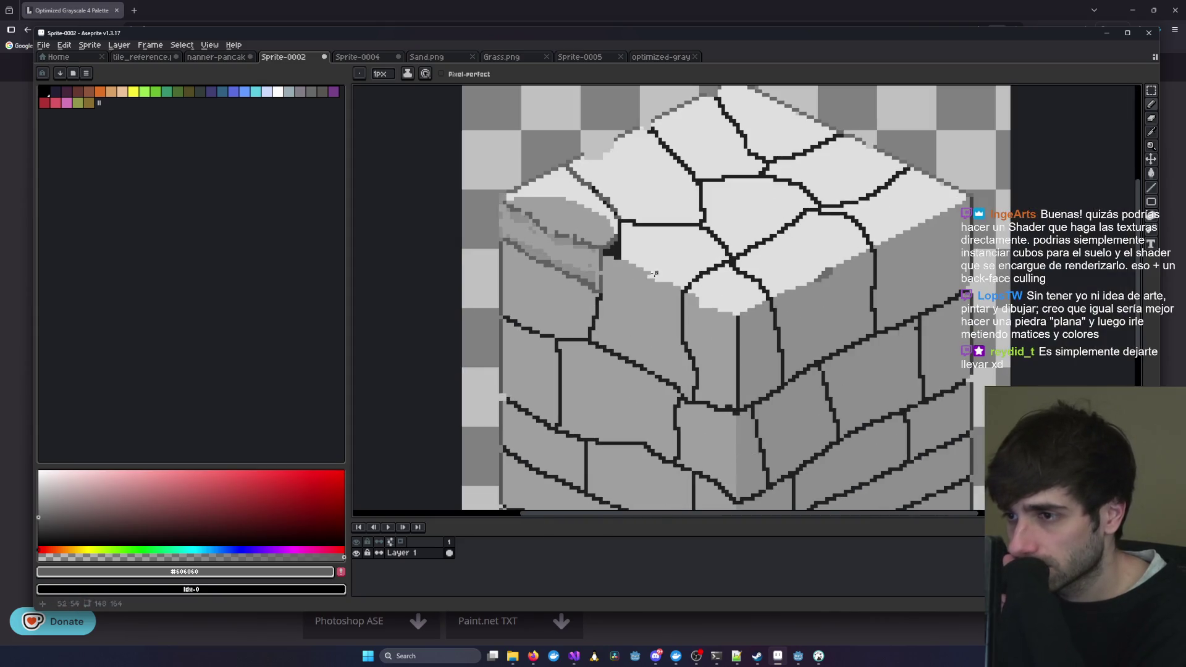
click(499, 57)
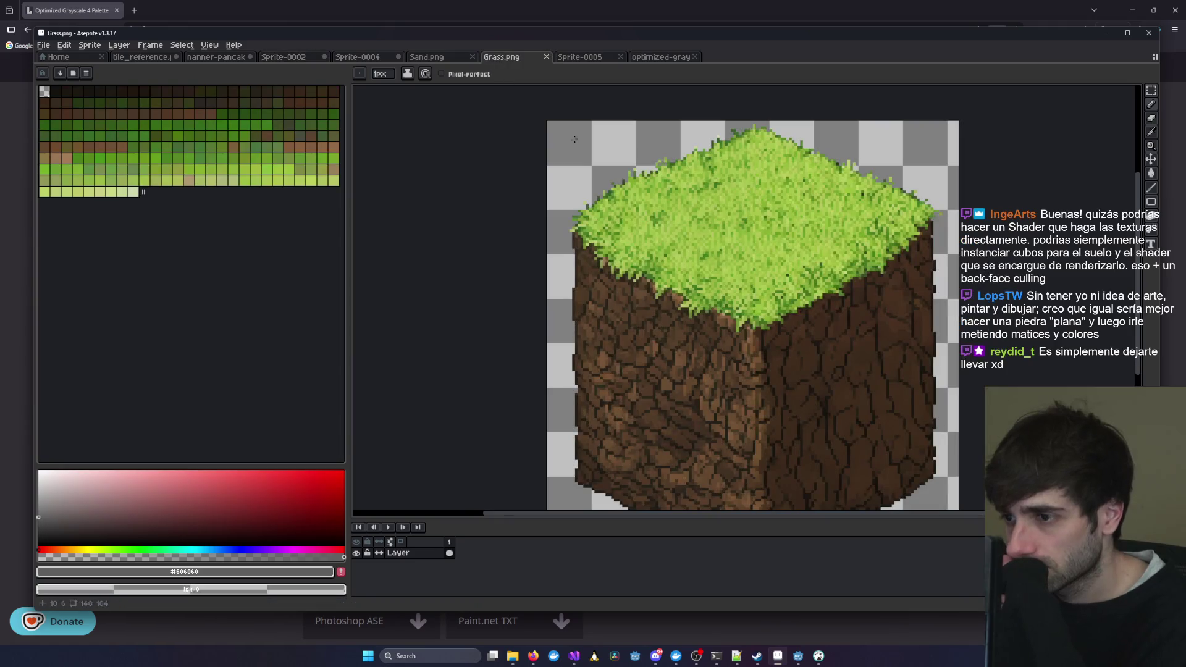
- Glance at Sprite-0004, then return to Sprite-0002 and pan to its upper-left stone
click(364, 57)
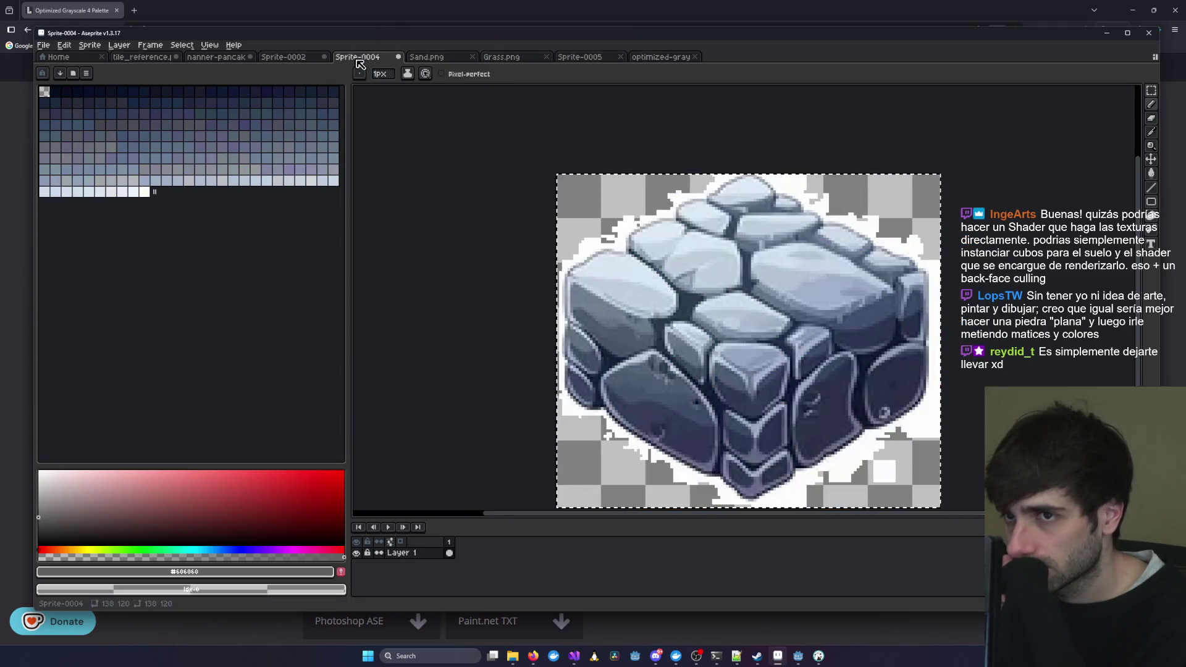
click(281, 58)
drag(518, 182, 605, 203)
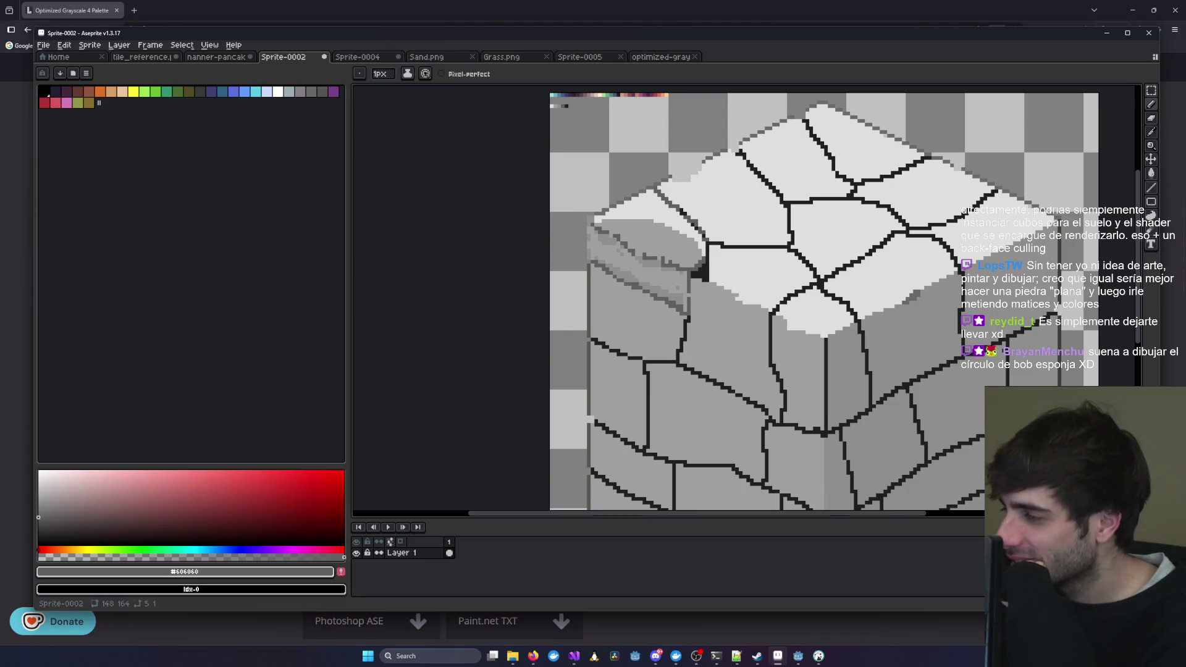
- Add dark grey pixels to the top-left stone's shading with the 1px Pencil
scroll(656, 254, up, 3)
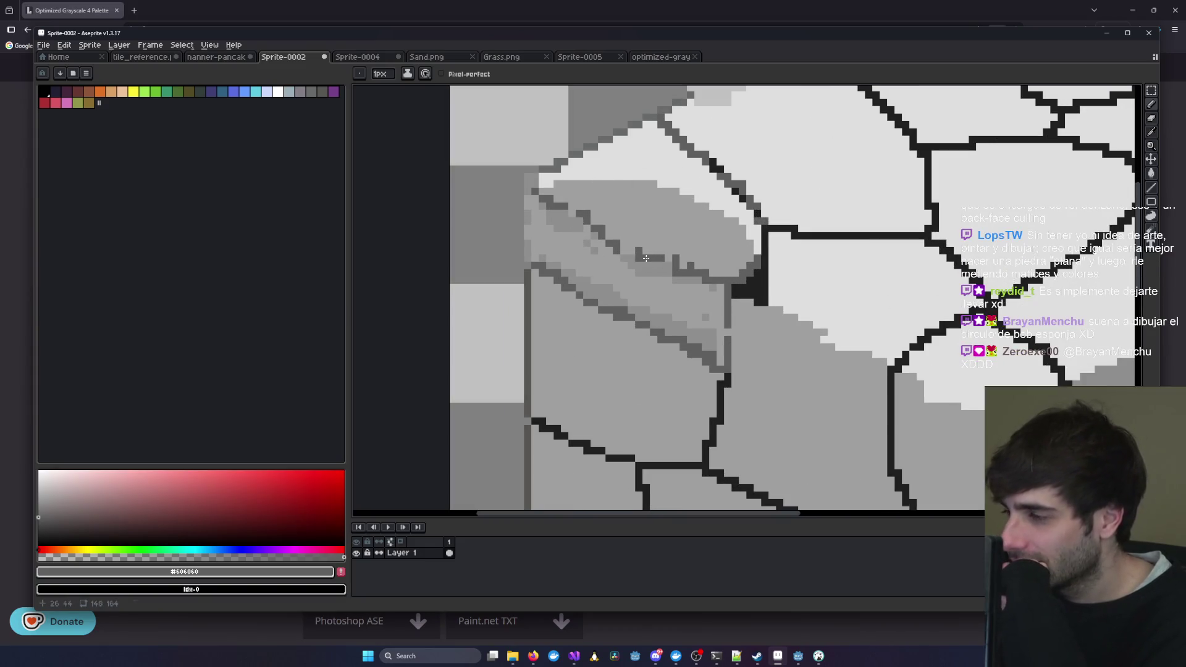
scroll(647, 254, down, 1)
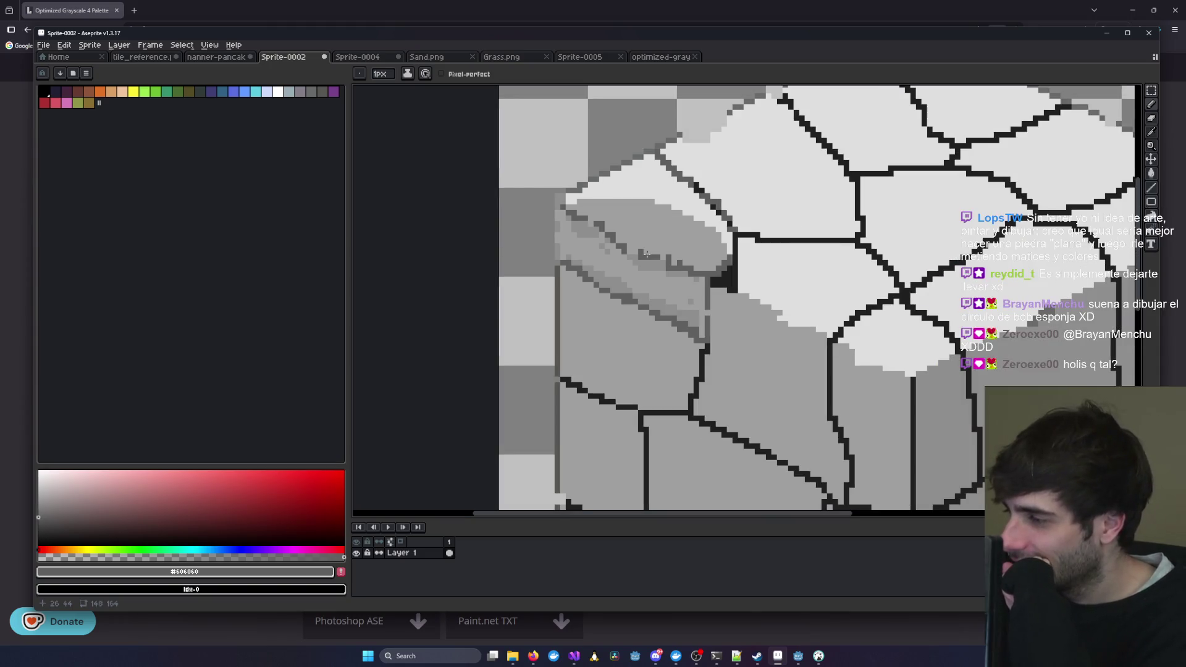
scroll(646, 254, down, 5)
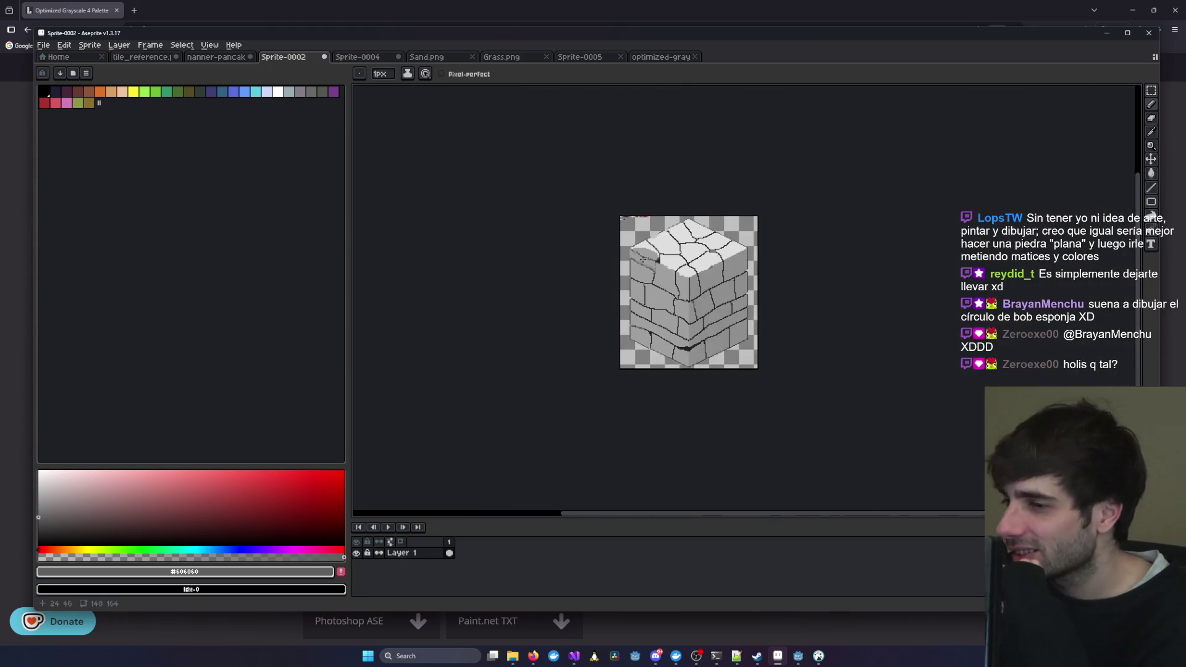
scroll(642, 260, up, 3)
scroll(645, 276, up, 1)
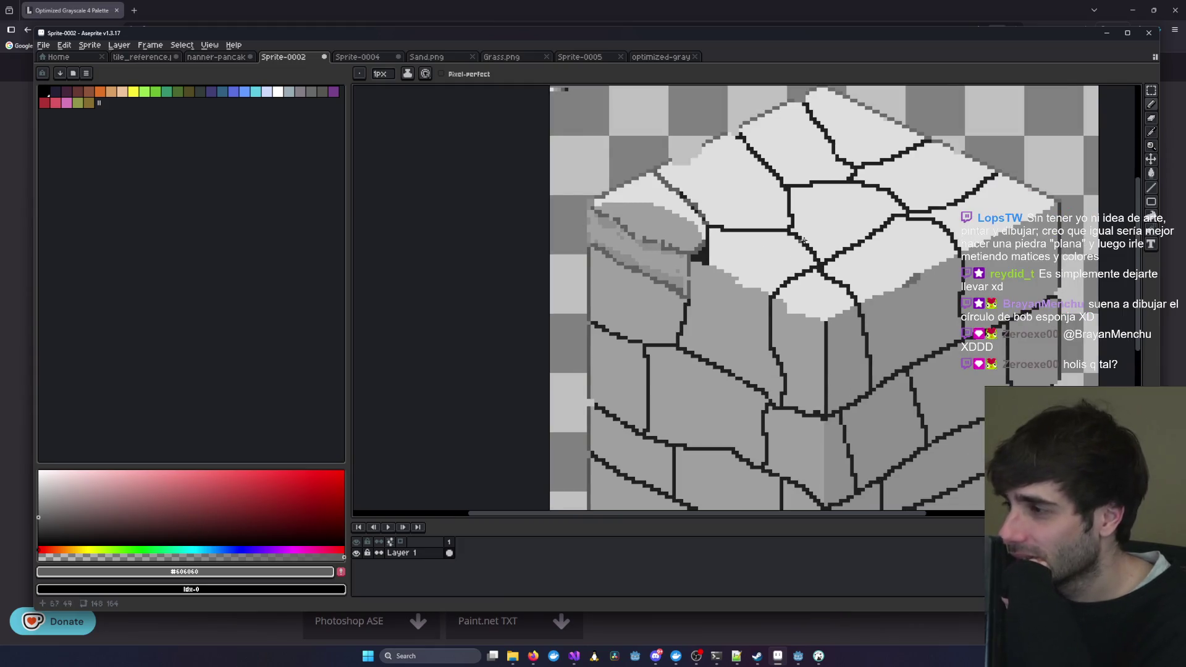
scroll(620, 281, up, 1)
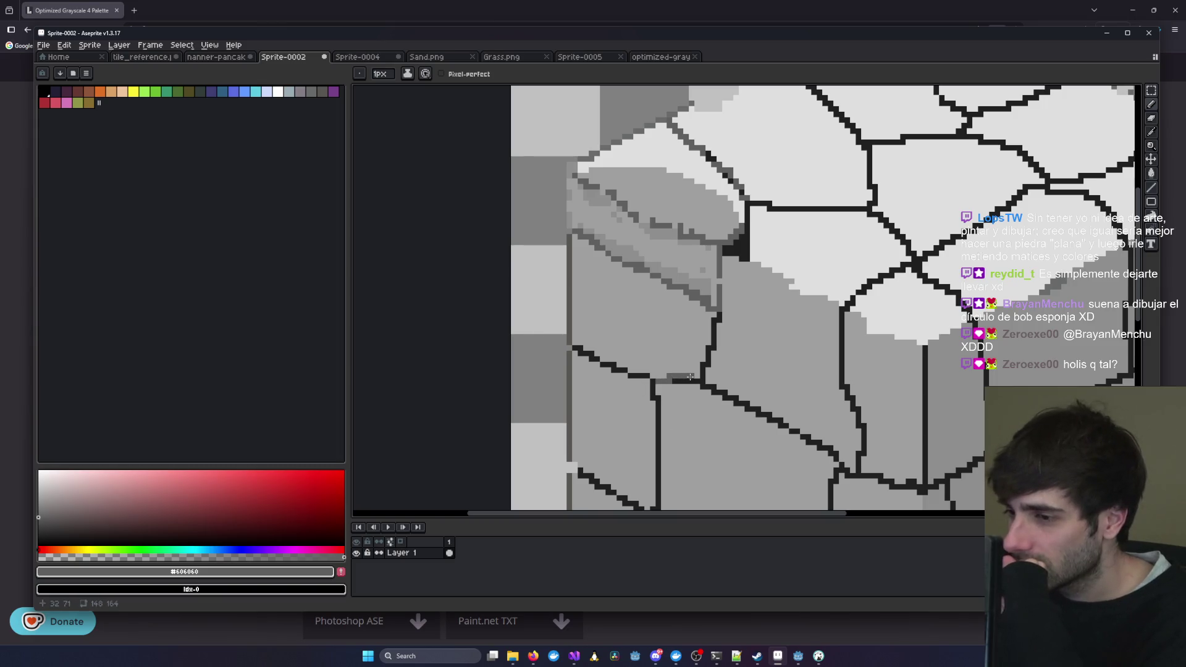
key(v)
key(b)
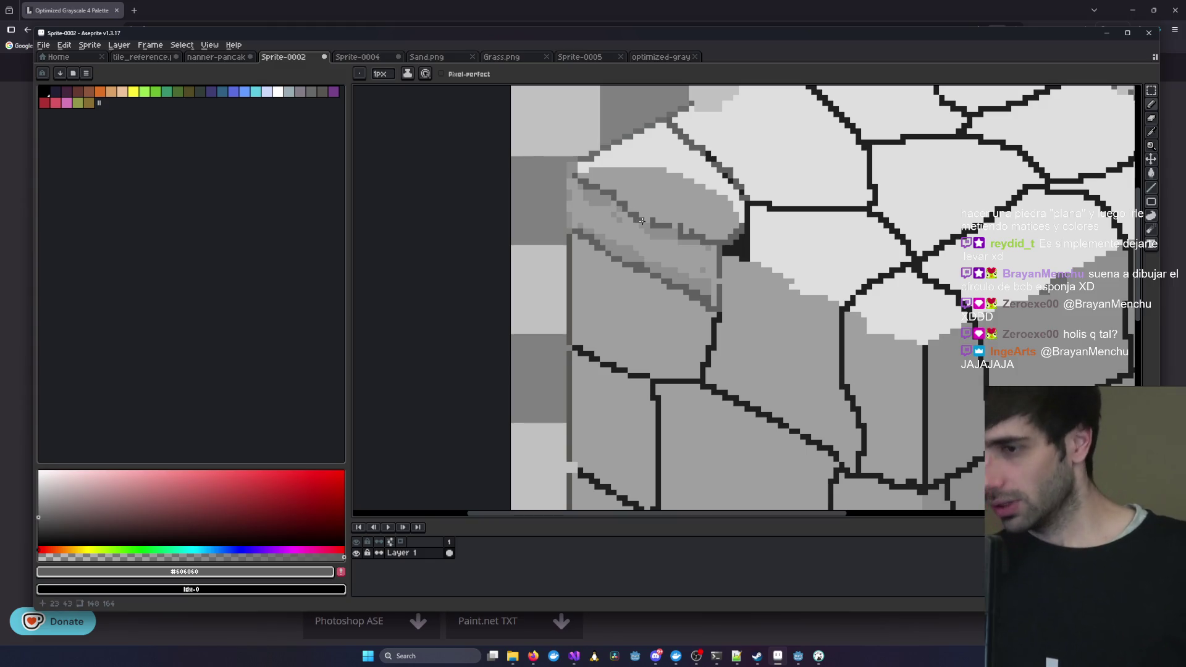
click(674, 226)
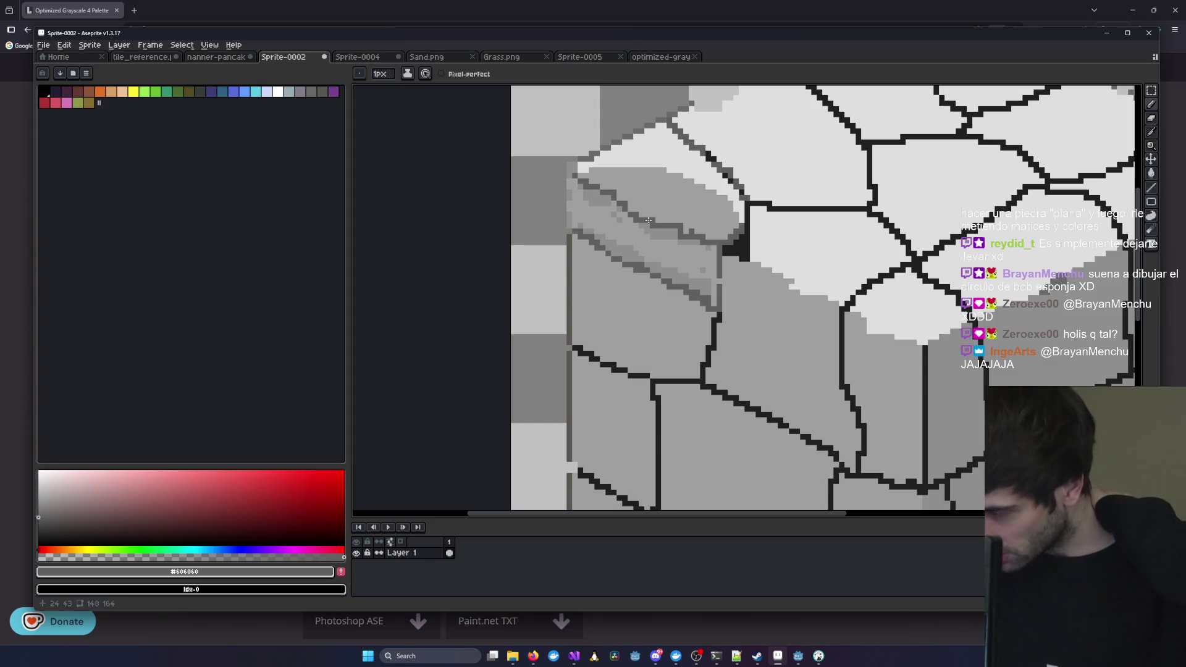
scroll(670, 219, down, 2)
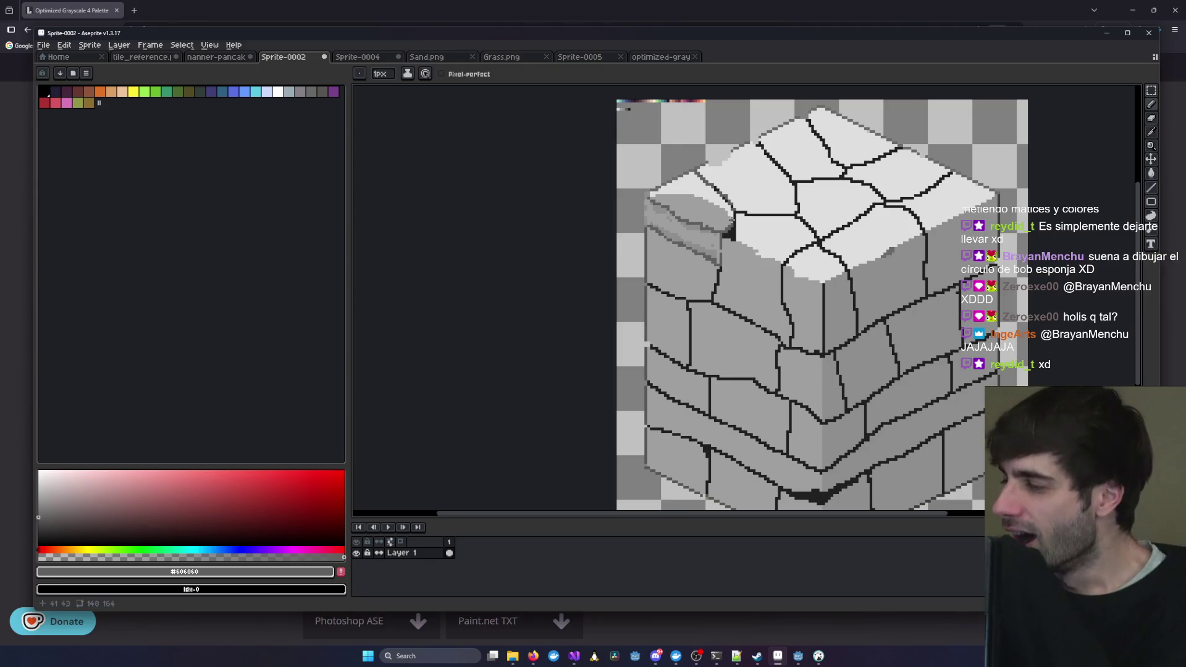
scroll(684, 196, up, 2)
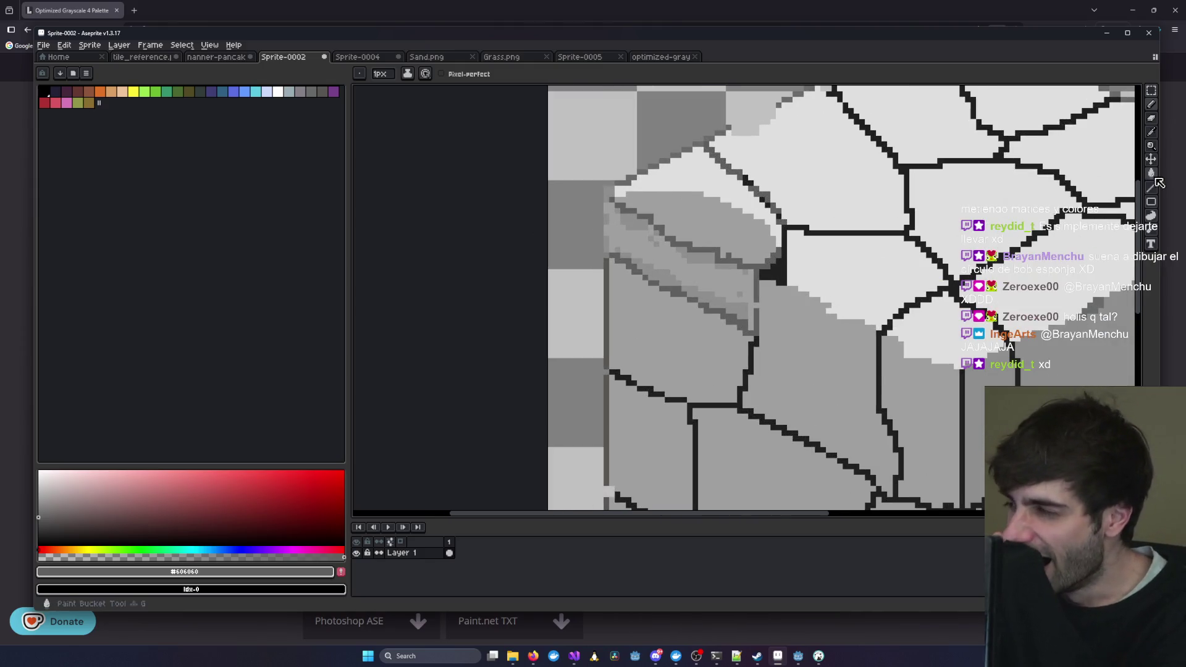
click(1153, 135)
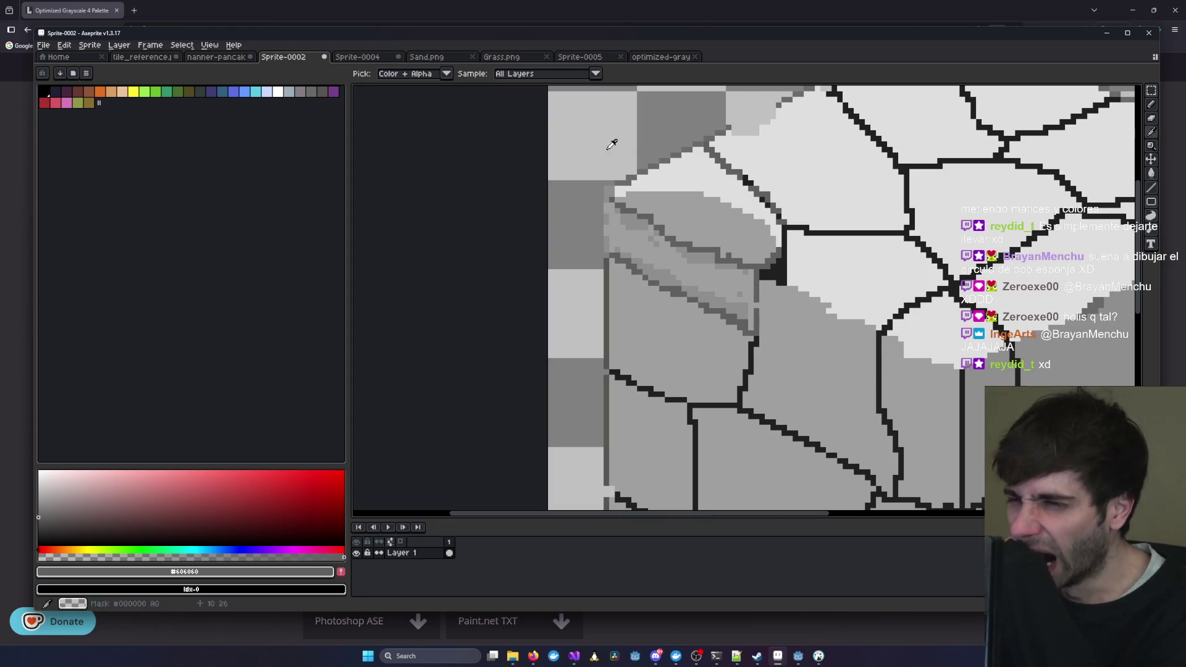
click(497, 57)
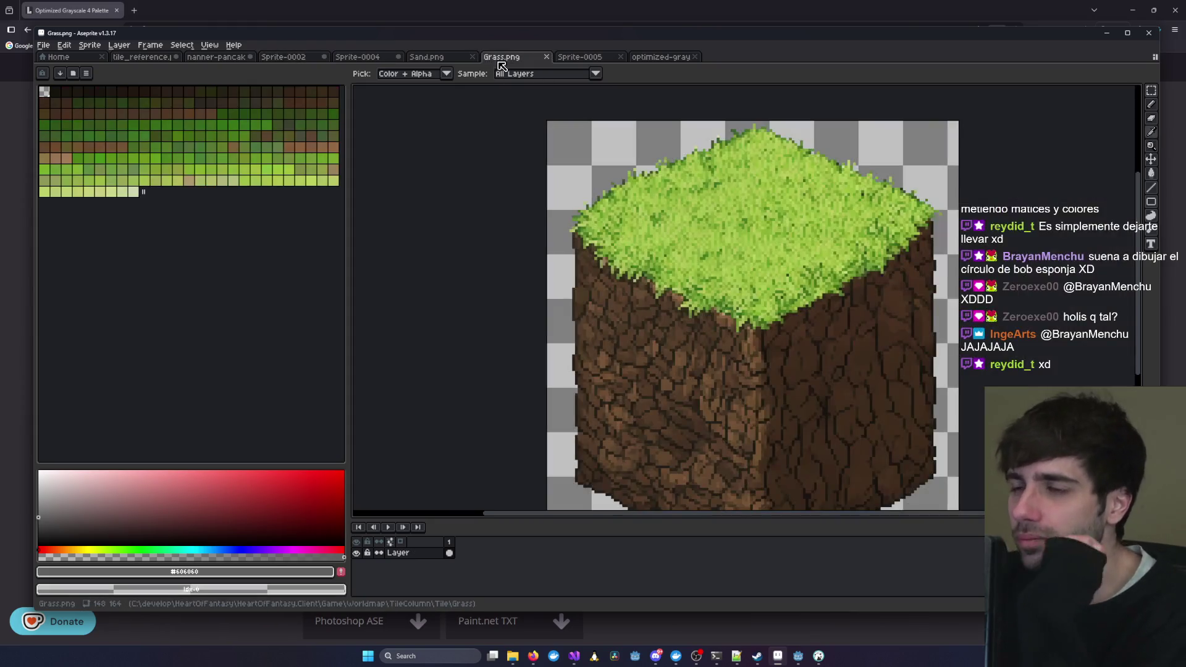
click(364, 56)
scroll(537, 288, up, 3)
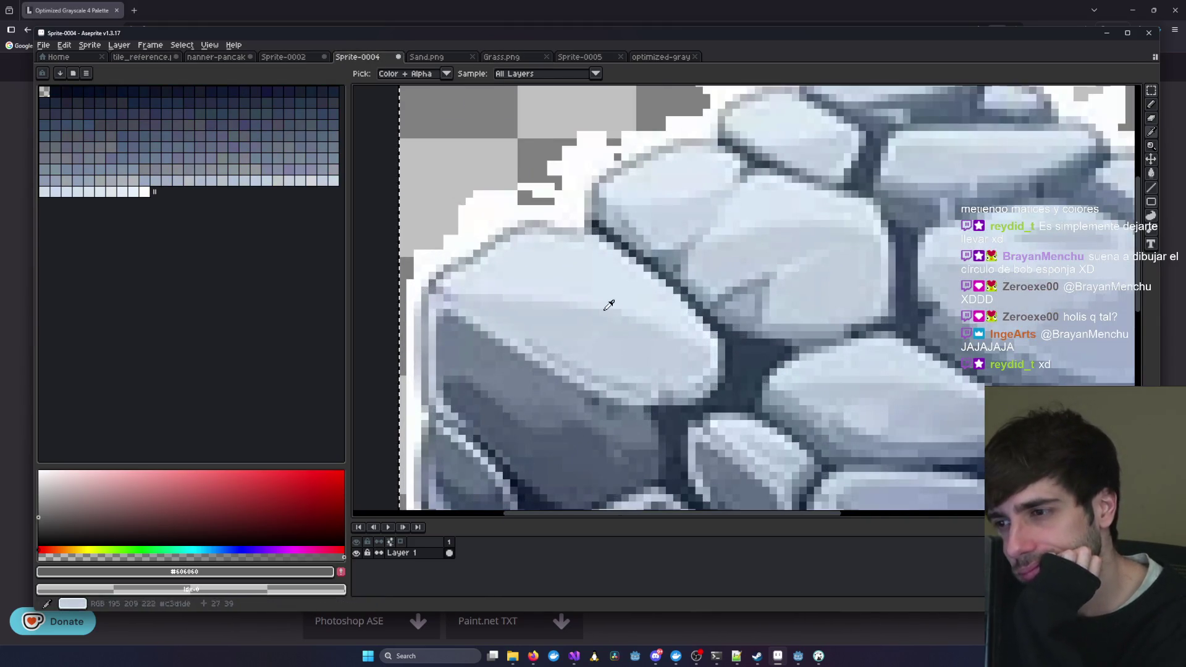
scroll(762, 370, down, 1)
scroll(762, 369, down, 1)
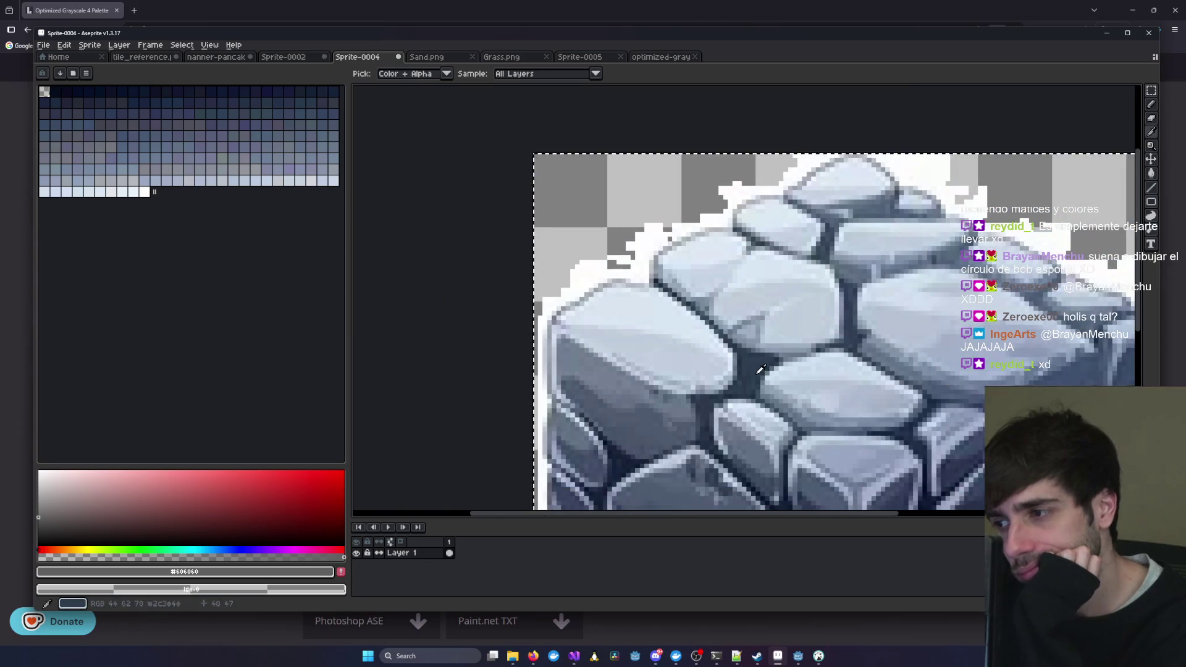
mouse_move(1005, 305)
mouse_down()
mouse_move(759, 291)
mouse_move(773, 246)
mouse_move(717, 296)
mouse_move(747, 225)
mouse_up()
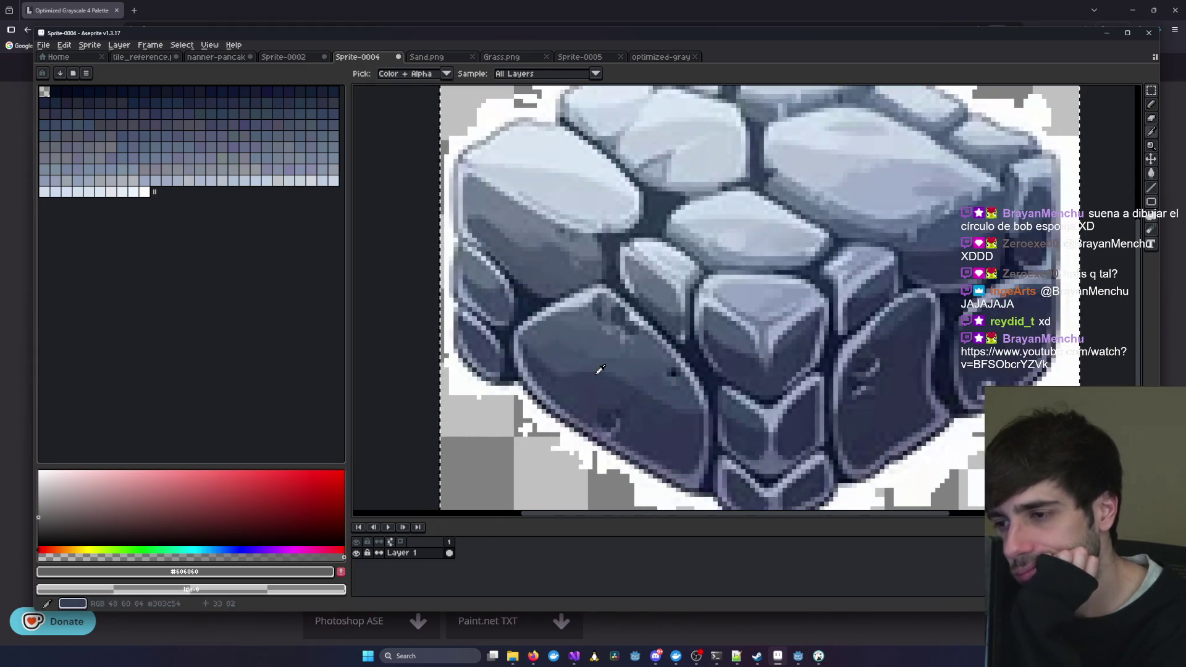
click(284, 59)
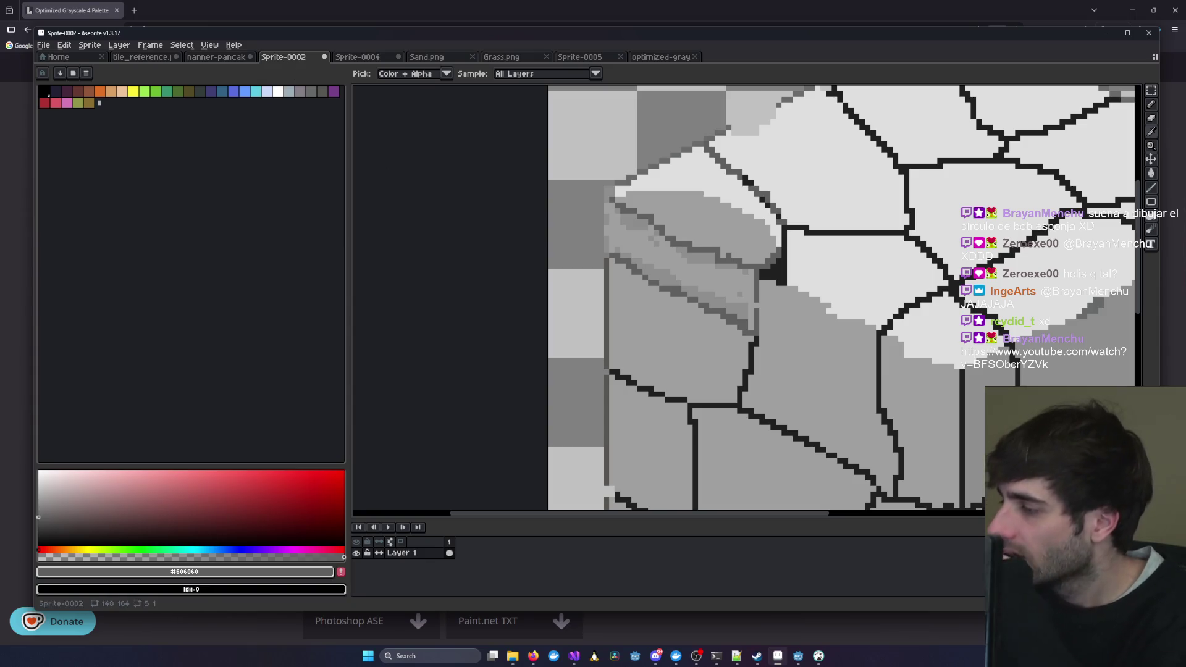
- Alt+Tab over to the Firefox window playing the SpongeBob perfect-circle video
key(alt+Tab)
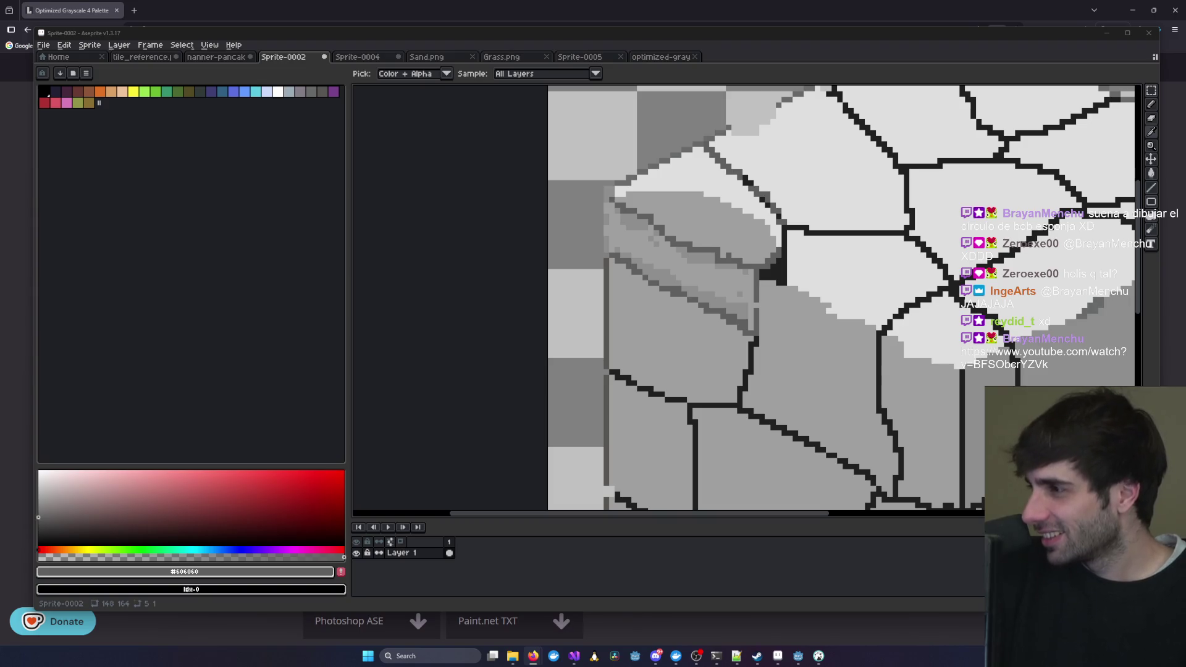
key(alt+Tab)
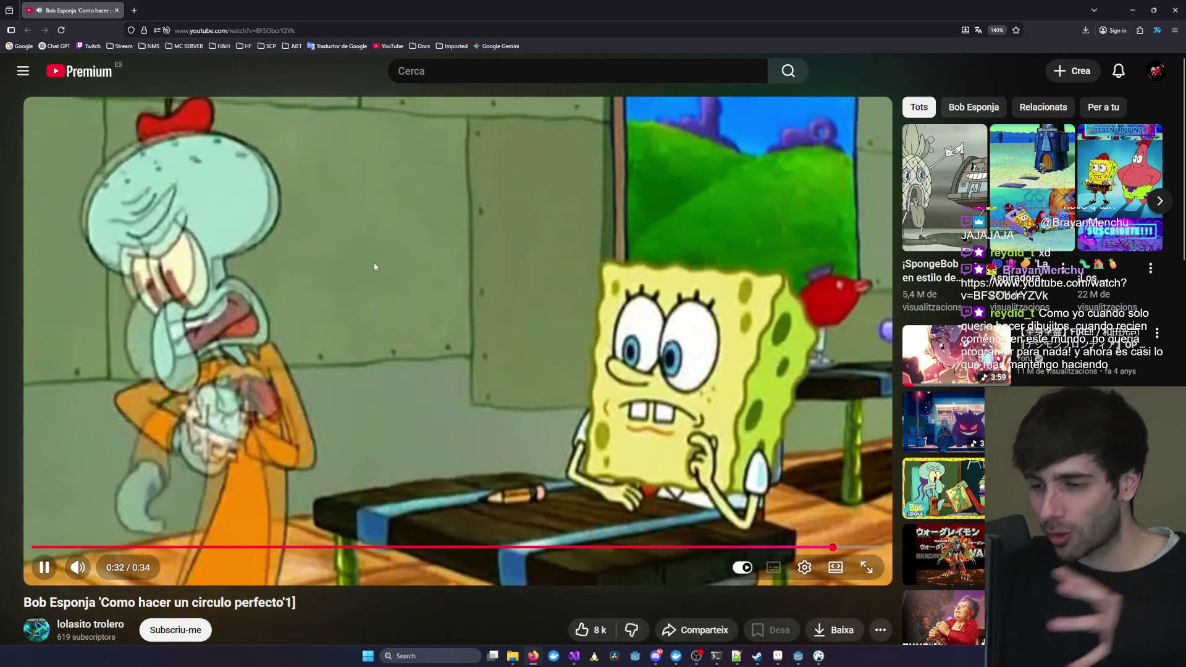
- Pause the SpongeBob video and drag the browser window aside to reveal Aseprite
click(373, 262)
mouse_move(445, 6)
mouse_down()
mouse_move(927, 239)
mouse_move(1185, 241)
mouse_up()
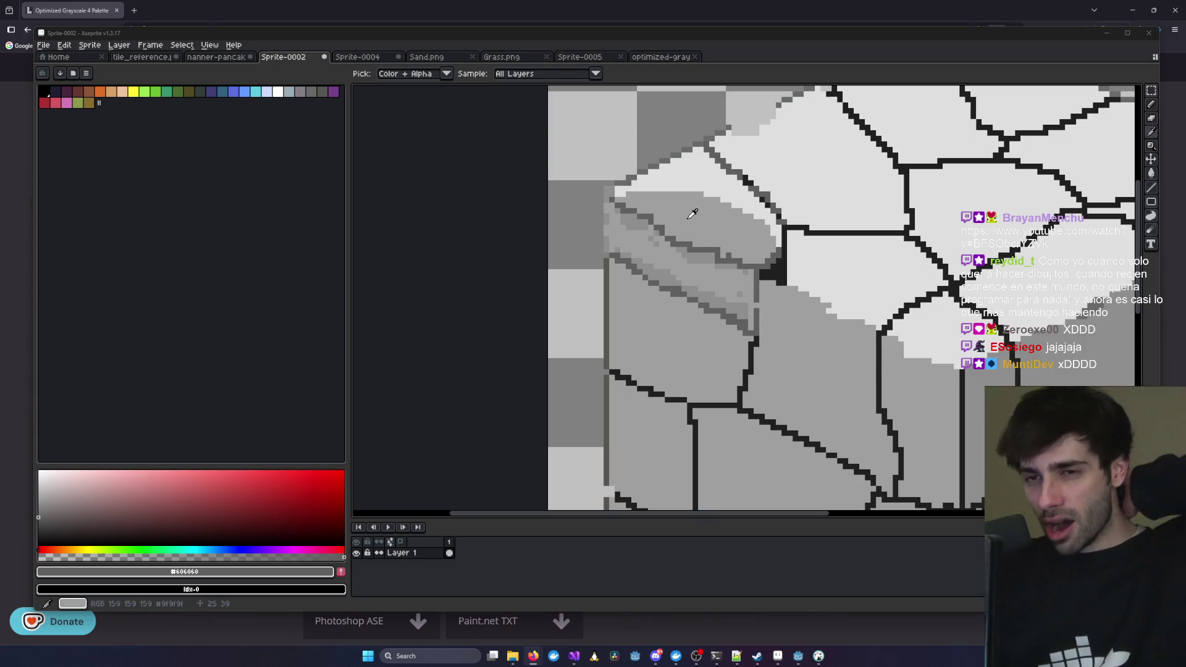
- Sample the light grey from the cube's top face and paint shading pixels on the stone edge
click(311, 92)
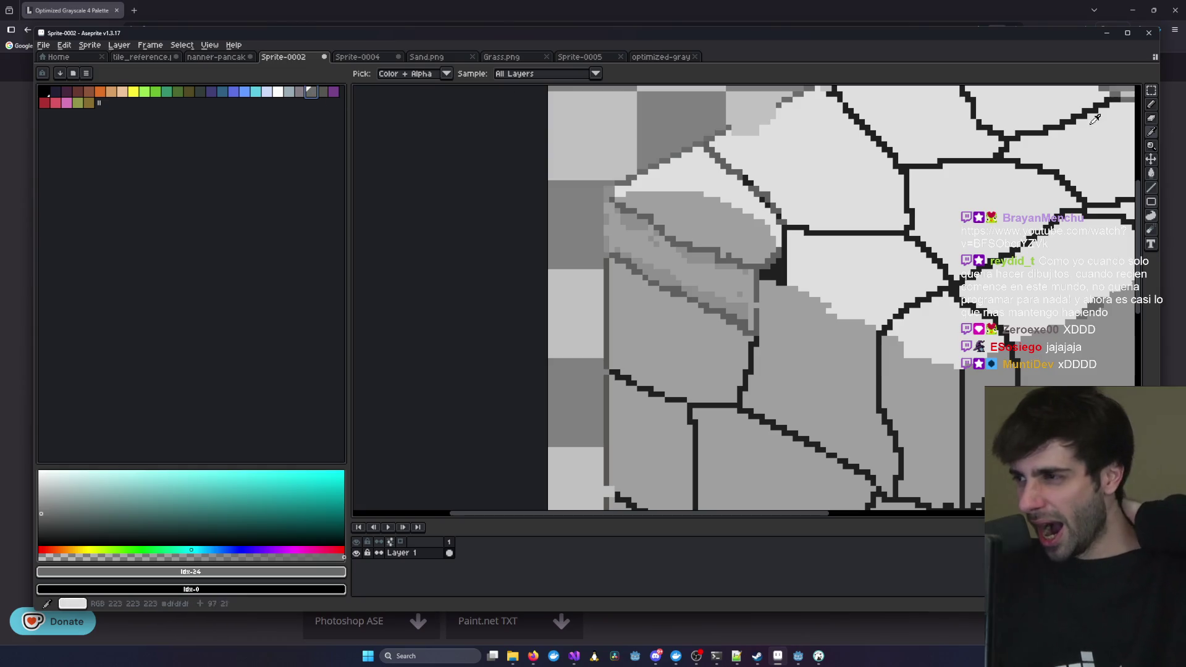
scroll(713, 144, up, 2)
scroll(714, 145, down, 2)
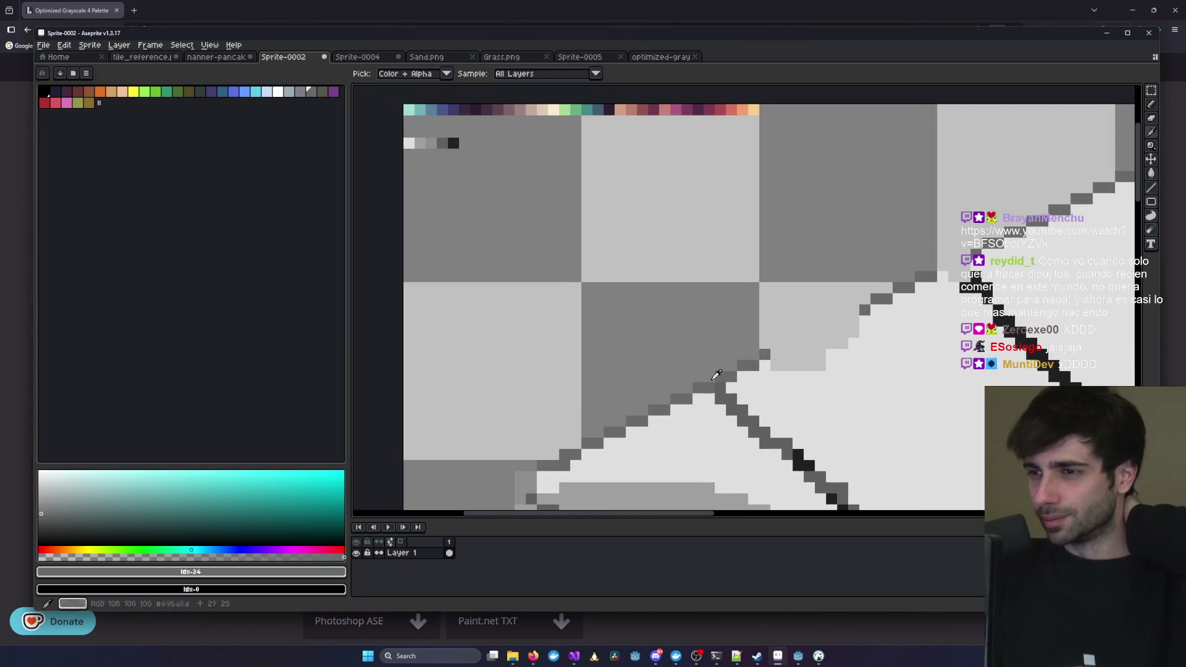
click(771, 325)
scroll(766, 178, up, 2)
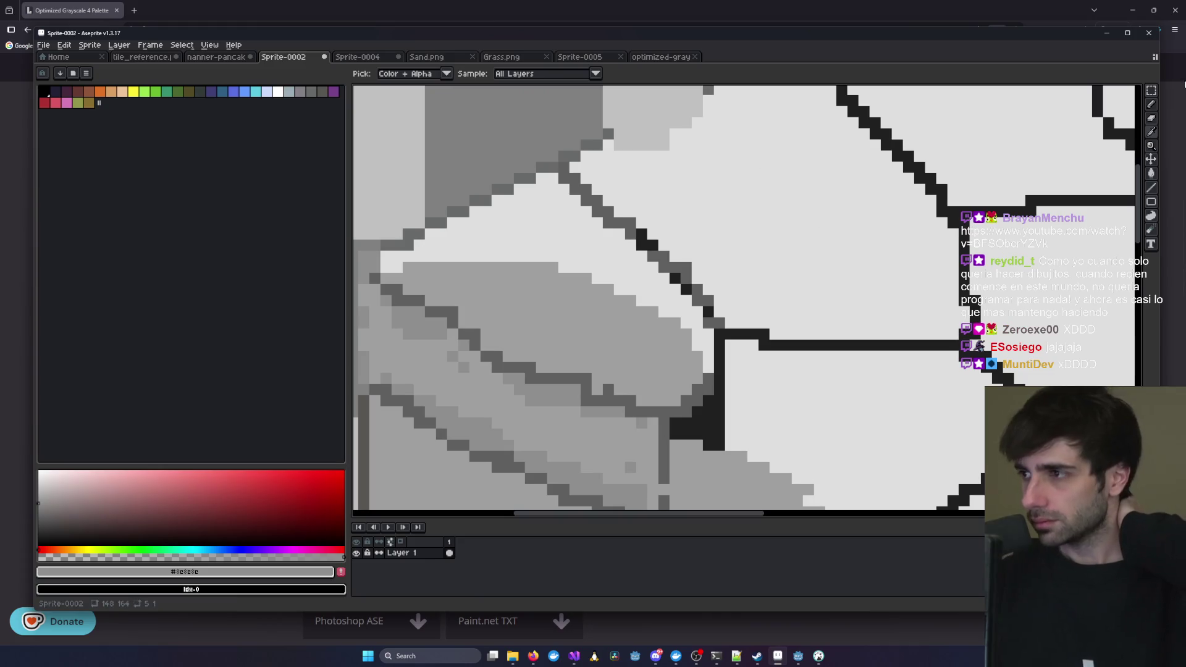
key(b)
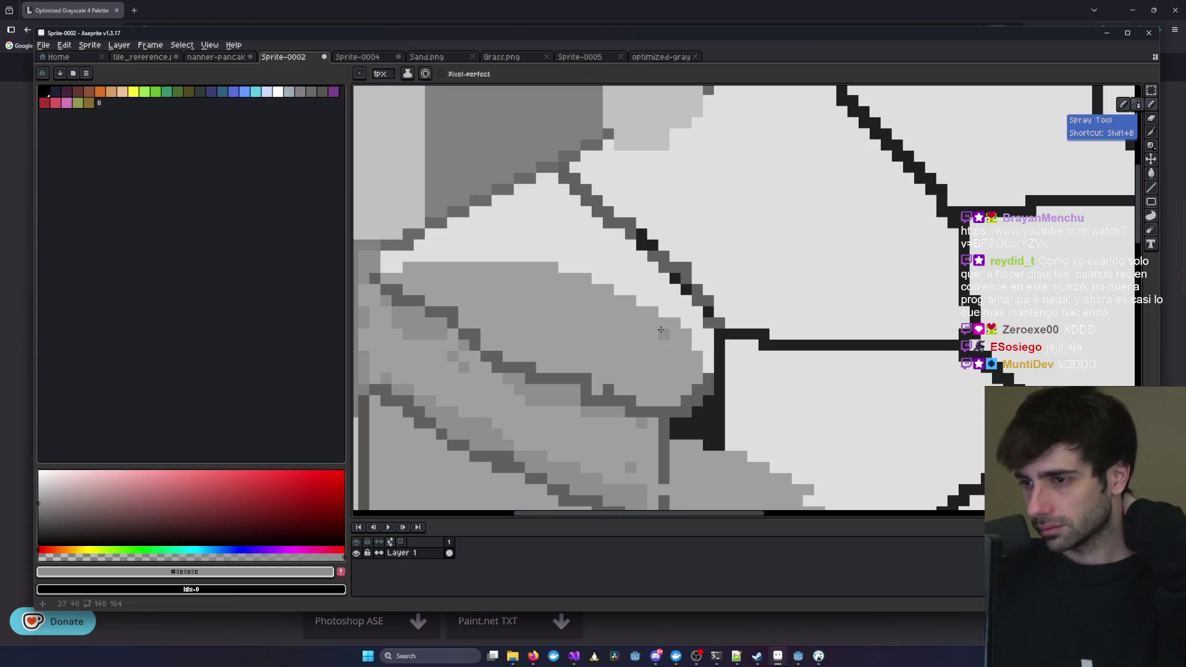
mouse_move(375, 274)
mouse_down()
mouse_move(532, 265)
mouse_move(689, 349)
mouse_up()
scroll(688, 349, down, 5)
scroll(690, 347, up, 3)
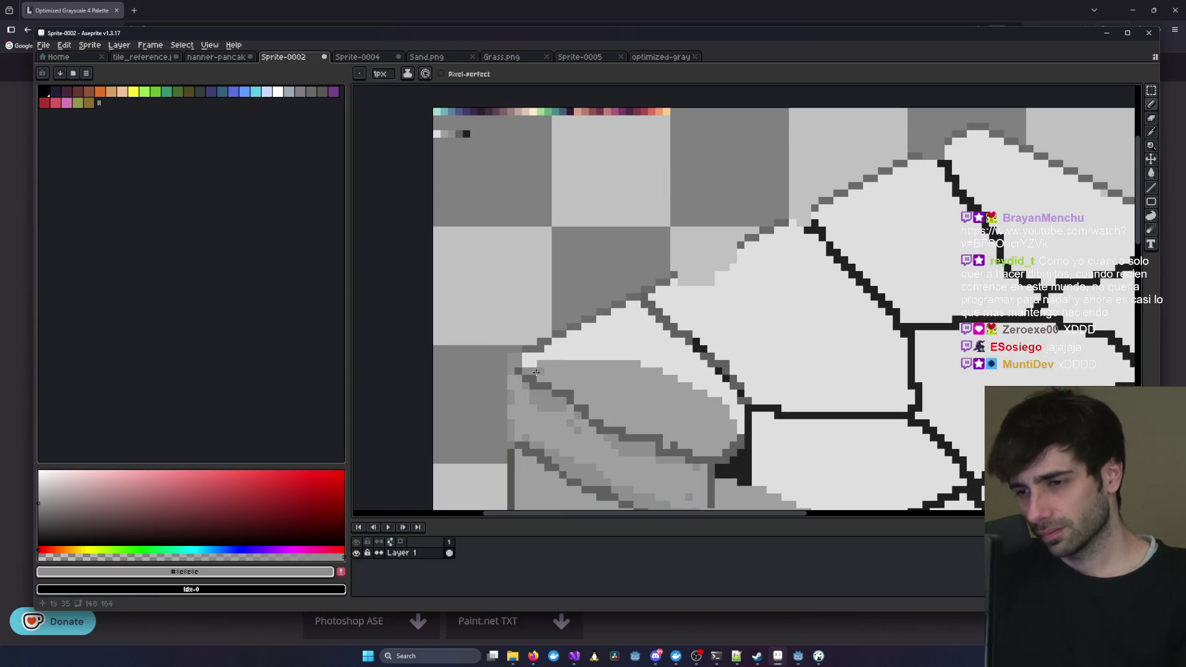
- Sample mid-grey #9F9F9F and paint grey pixels on the top-left stone's edge
key(v)
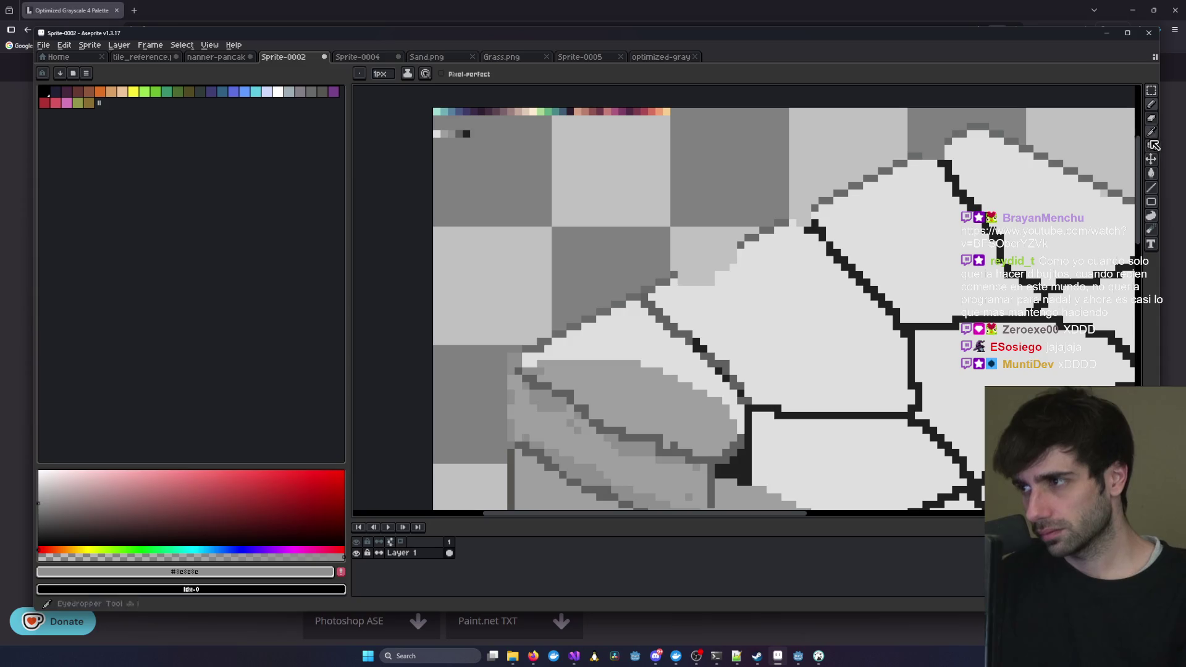
click(1151, 131)
click(652, 442)
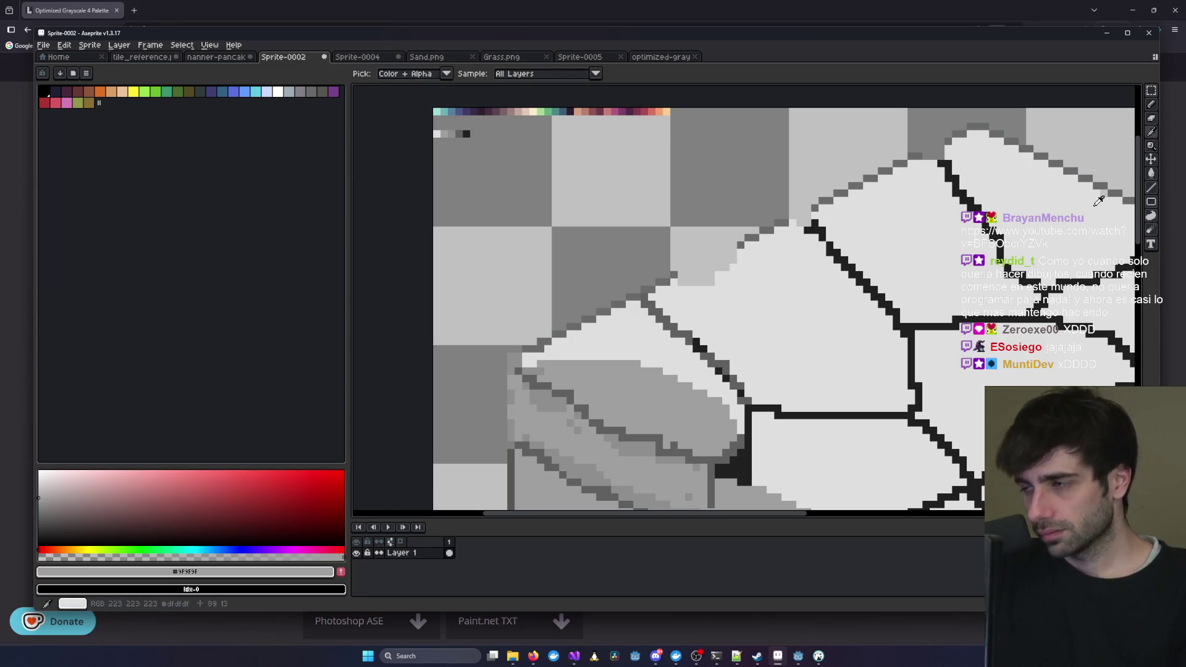
click(1151, 105)
drag(735, 413, 739, 417)
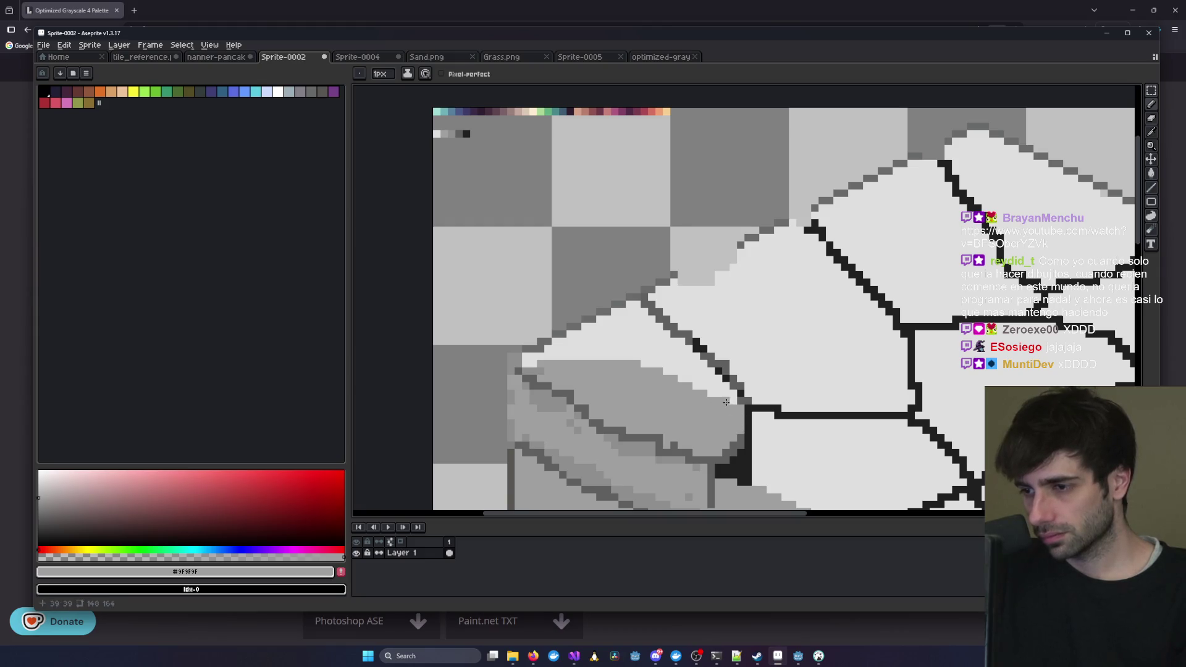
scroll(726, 402, down, 3)
scroll(672, 408, up, 2)
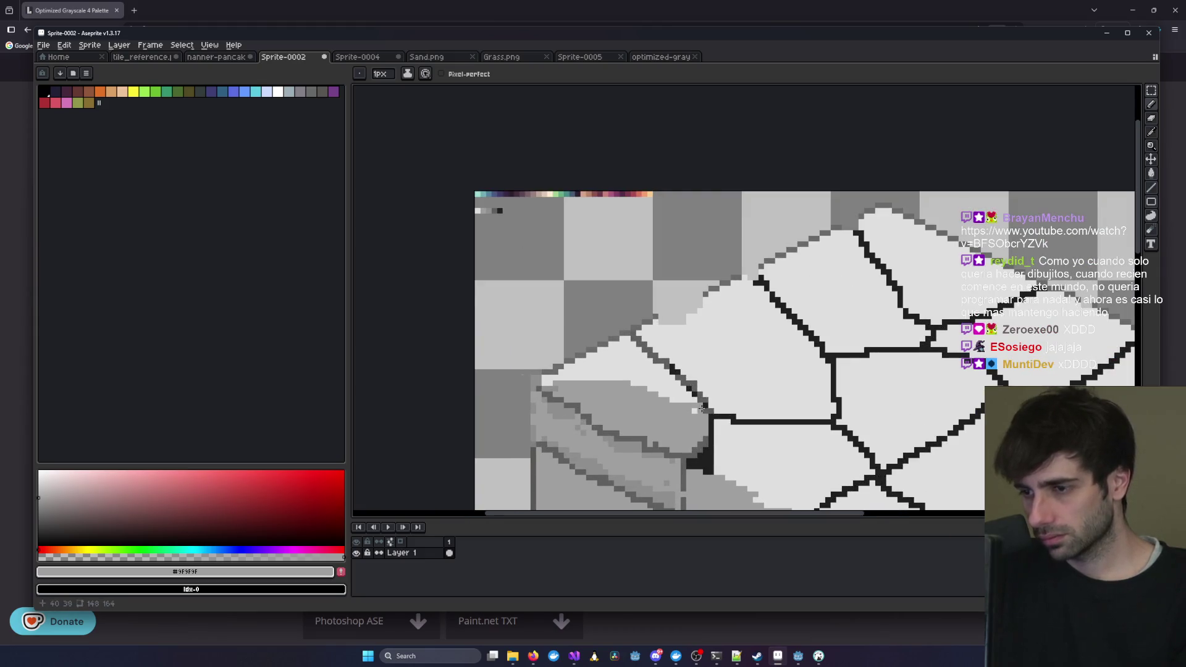
scroll(678, 452, down, 3)
key(ctrl+z)
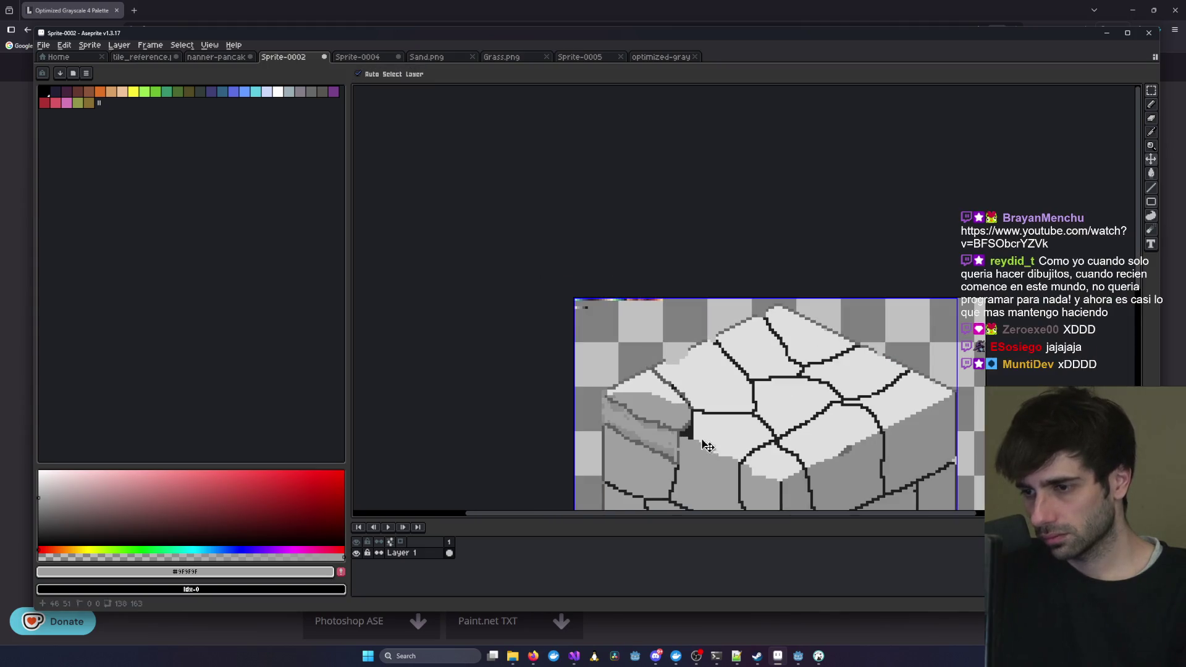
scroll(715, 418, up, 3)
scroll(714, 398, up, 2)
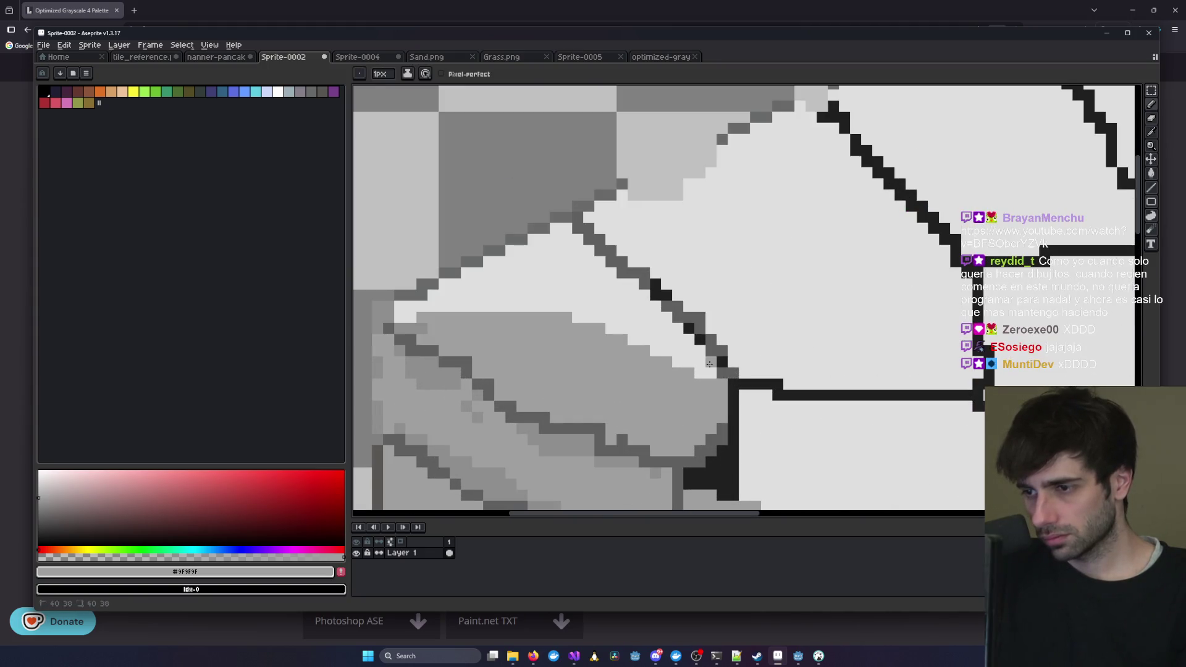
scroll(707, 373, down, 4)
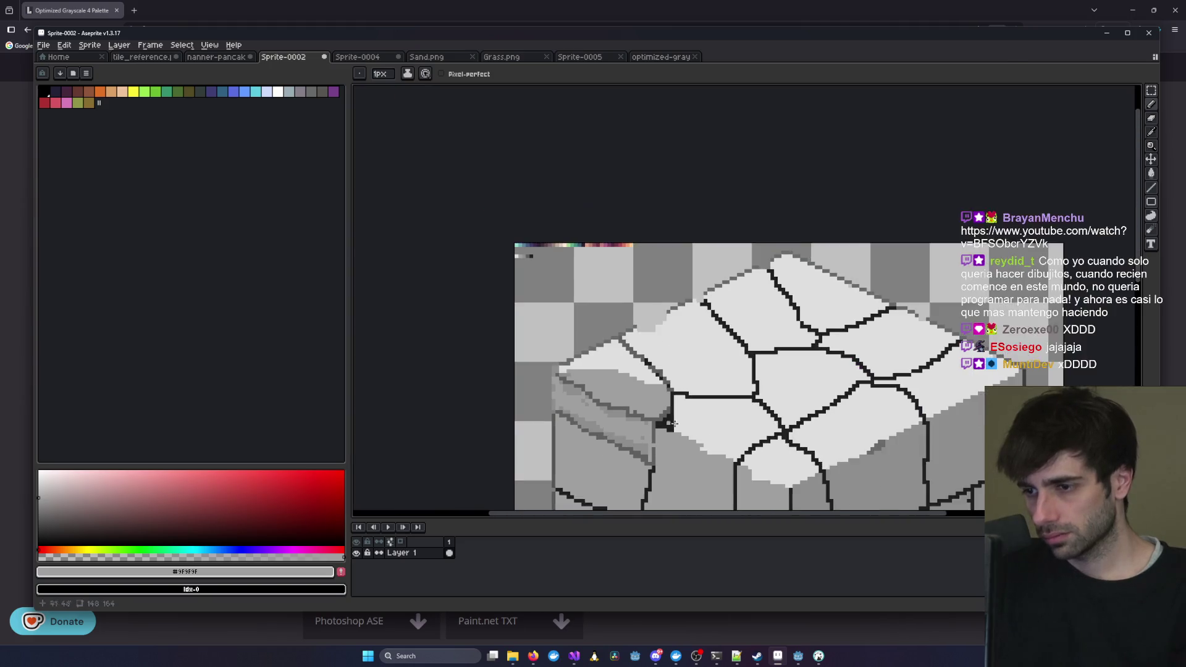
scroll(706, 353, up, 2)
scroll(655, 327, up, 1)
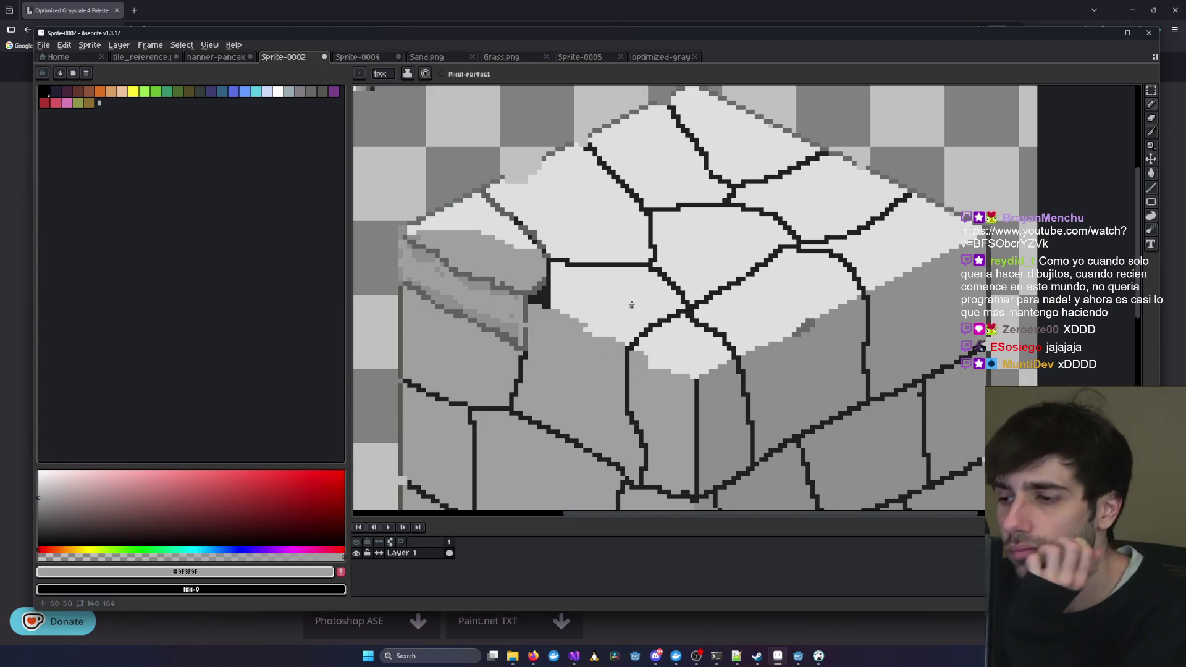
scroll(668, 339, up, 1)
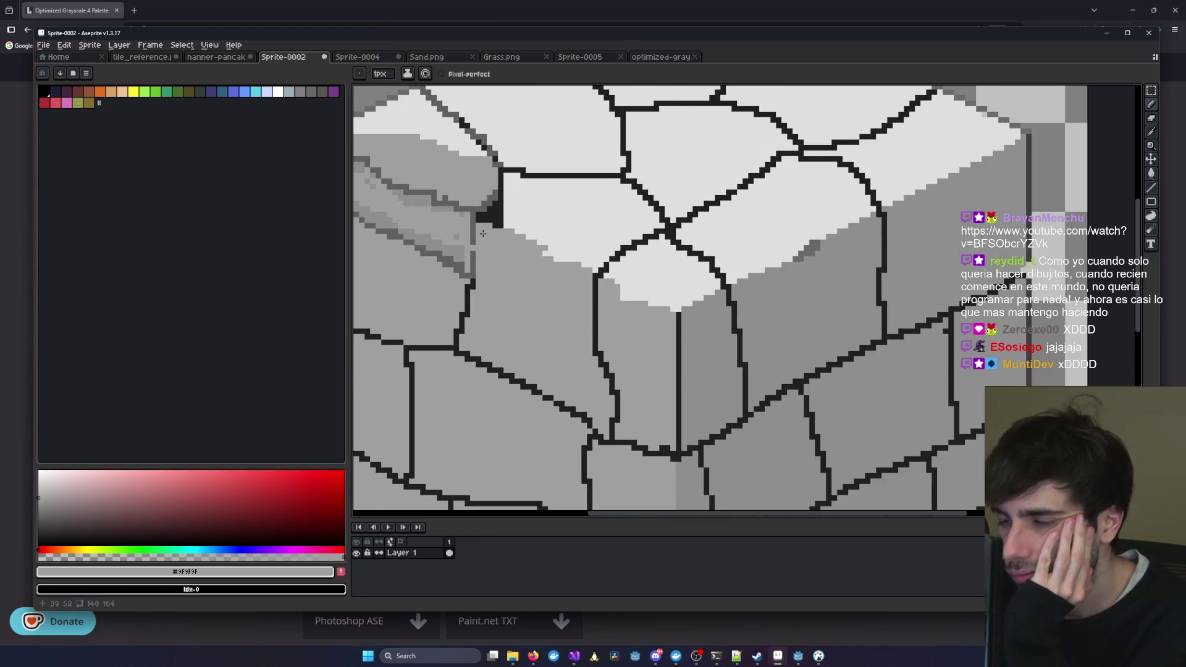
drag(483, 233, 571, 255)
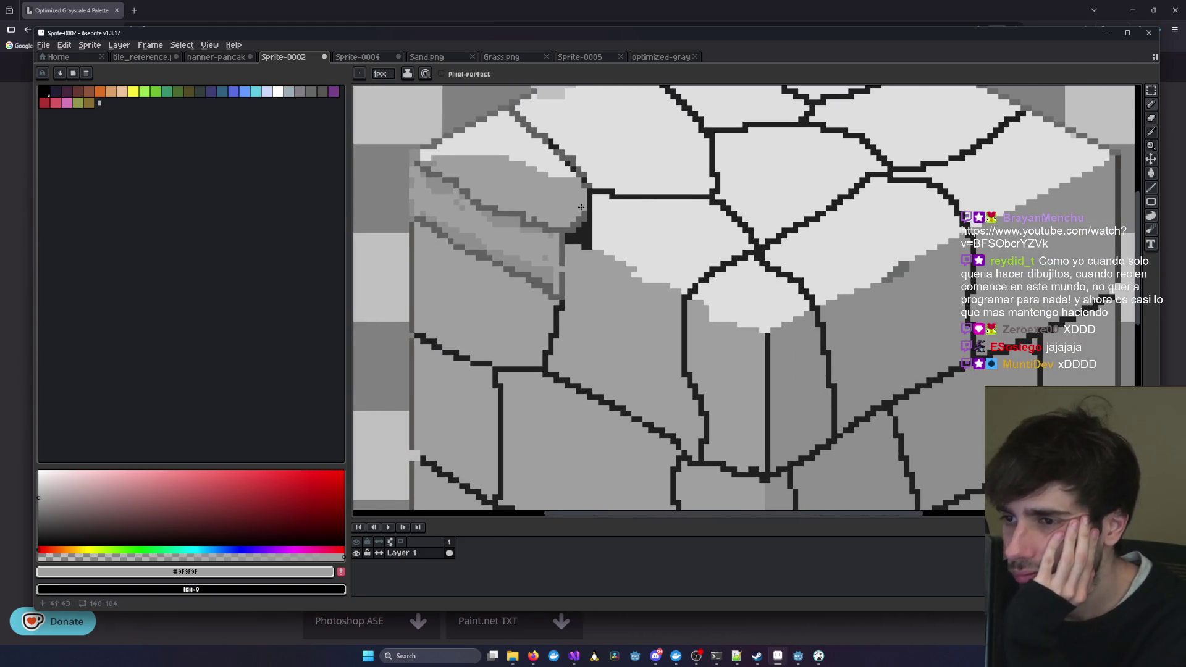
scroll(503, 194, down, 6)
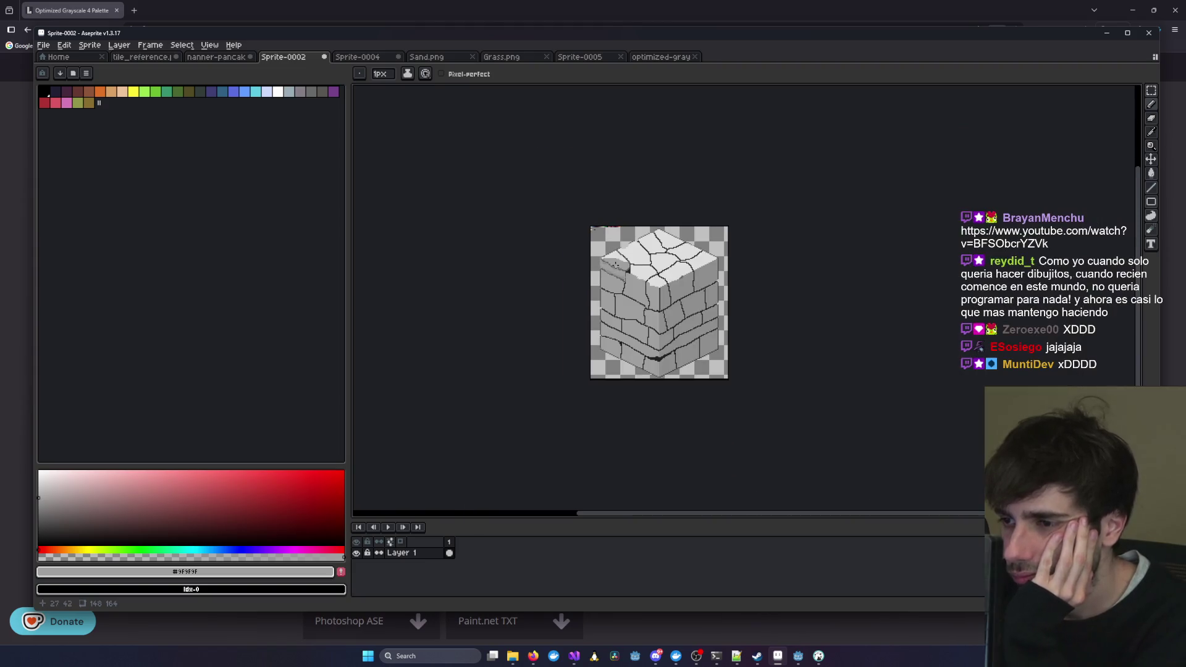
click(669, 57)
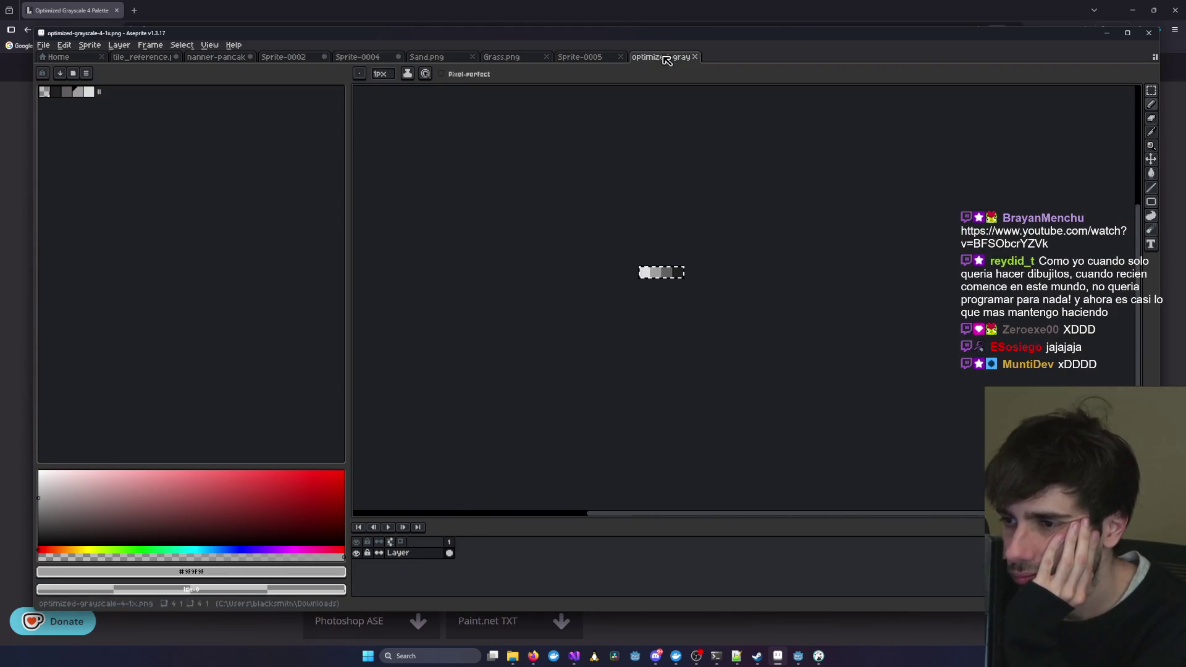
click(399, 56)
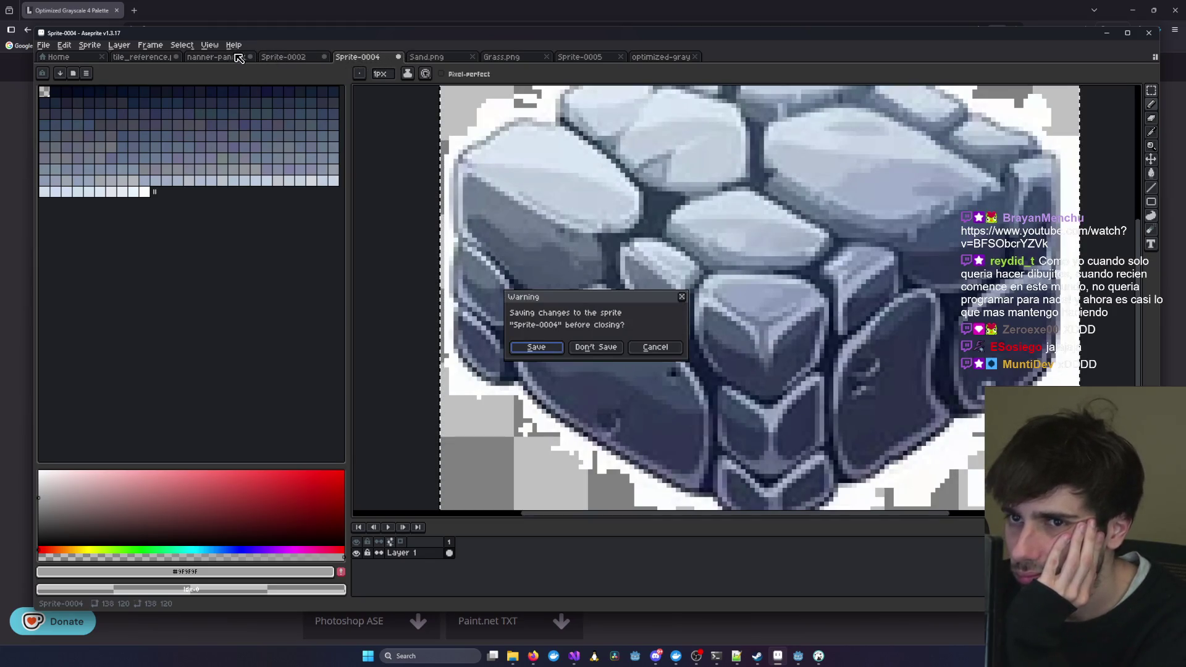
click(682, 297)
click(284, 57)
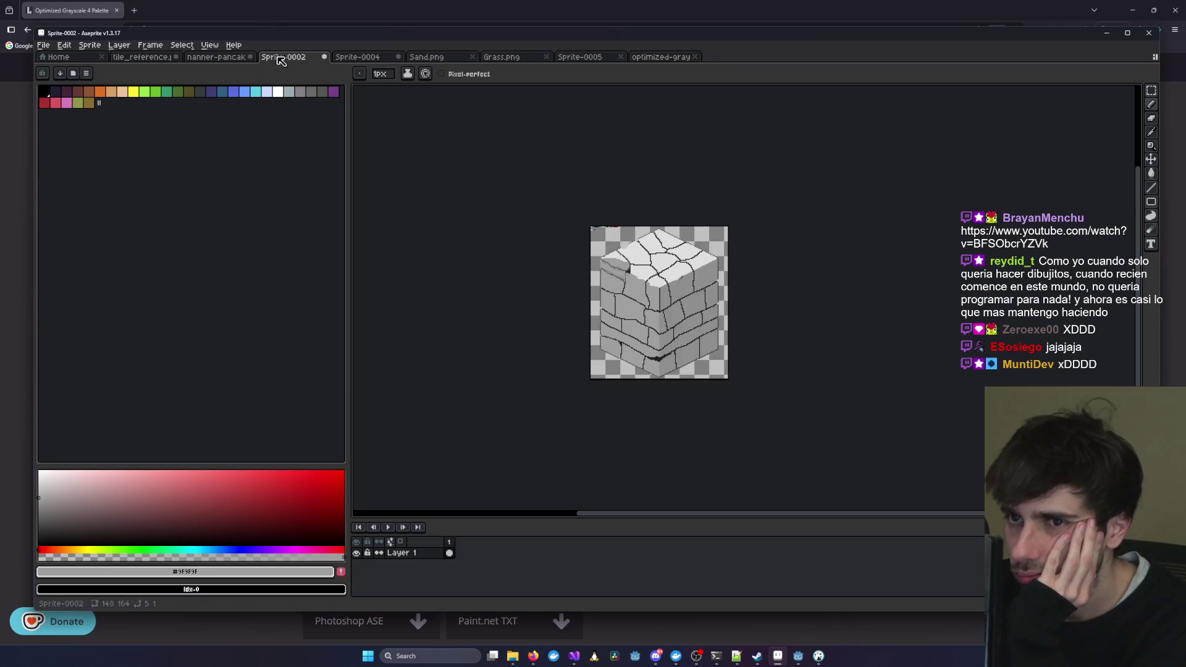
- Erase a stroke along the top-left stone's slanted face to lighten it
scroll(833, 334, up, 4)
drag(832, 334, 635, 182)
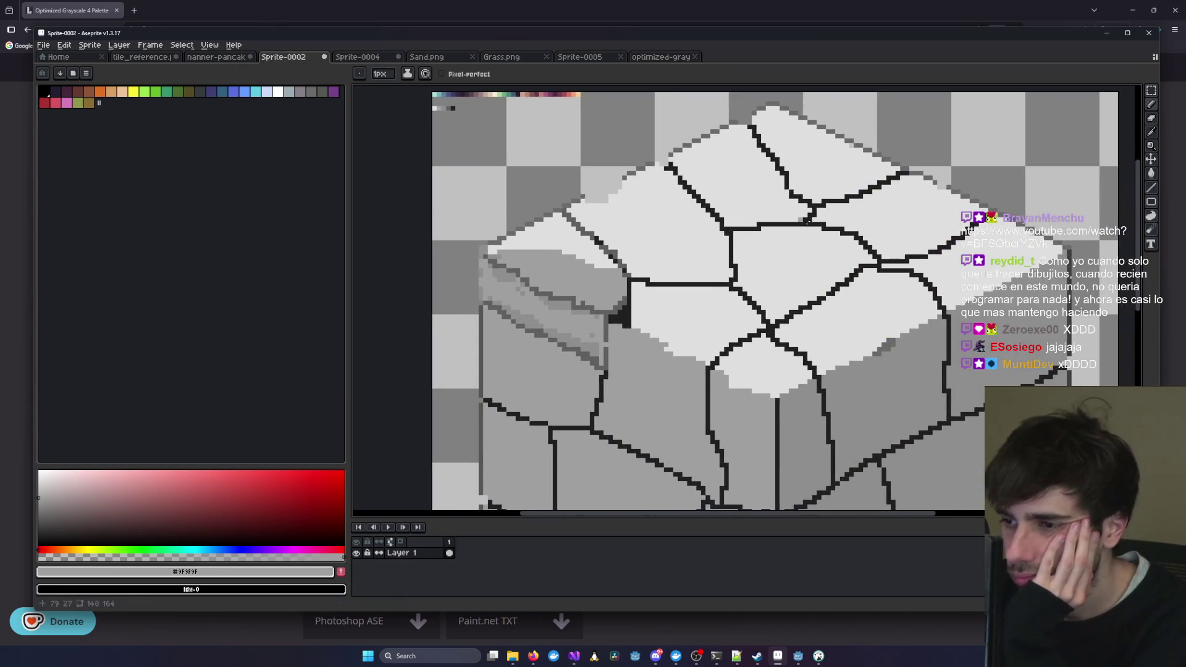
click(1152, 119)
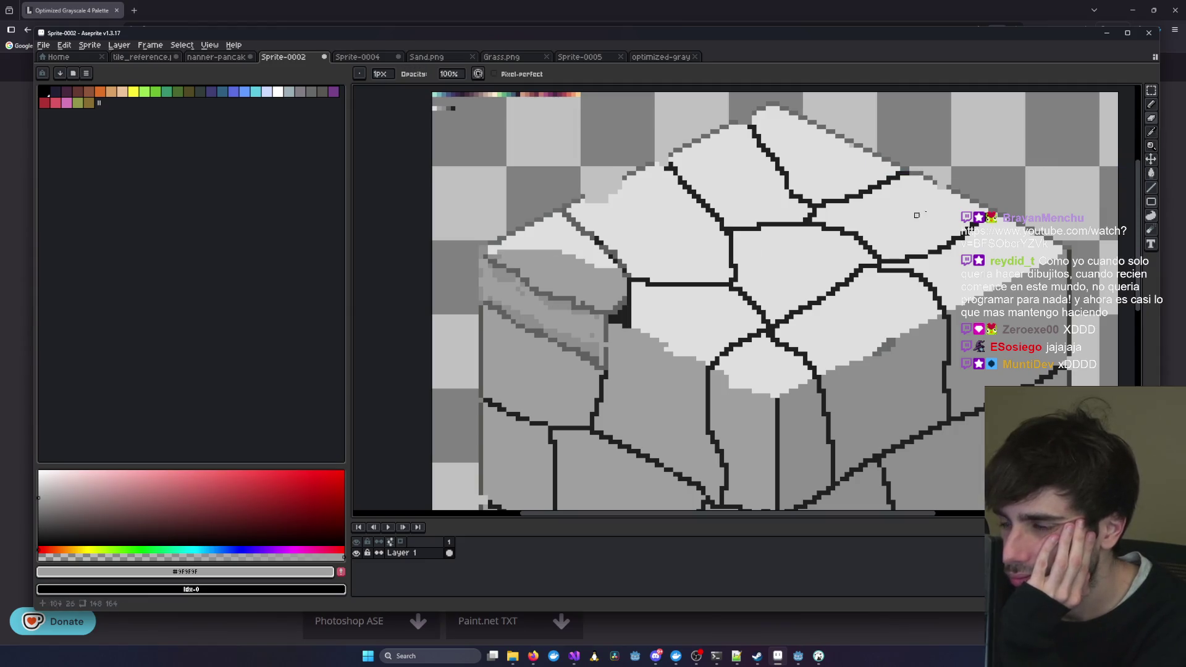
click(1151, 132)
click(1152, 119)
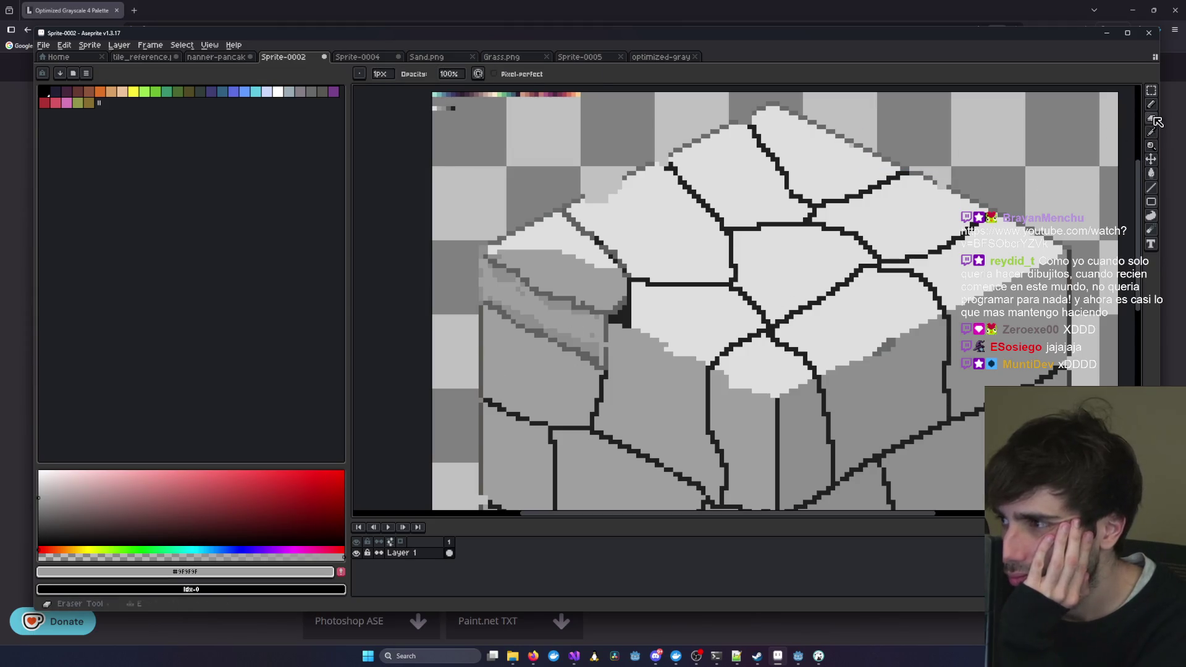
drag(592, 313, 503, 266)
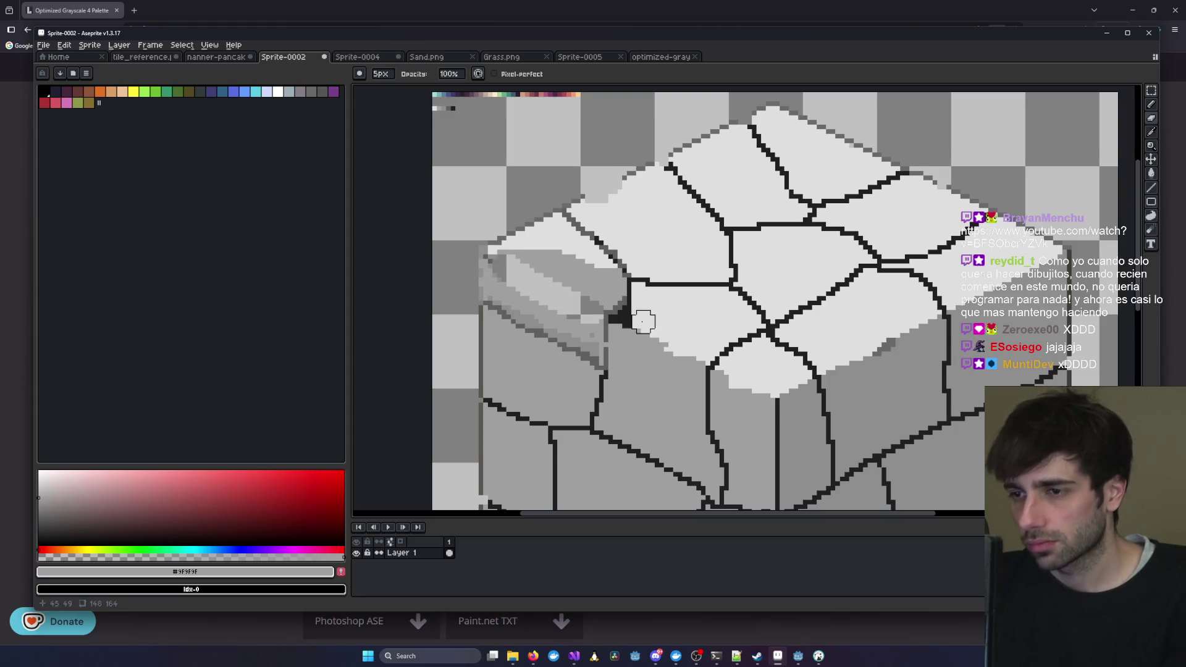
- Paint light grey over the dark diagonal line with a 4px Pencil
click(1154, 109)
scroll(587, 307, up, 1)
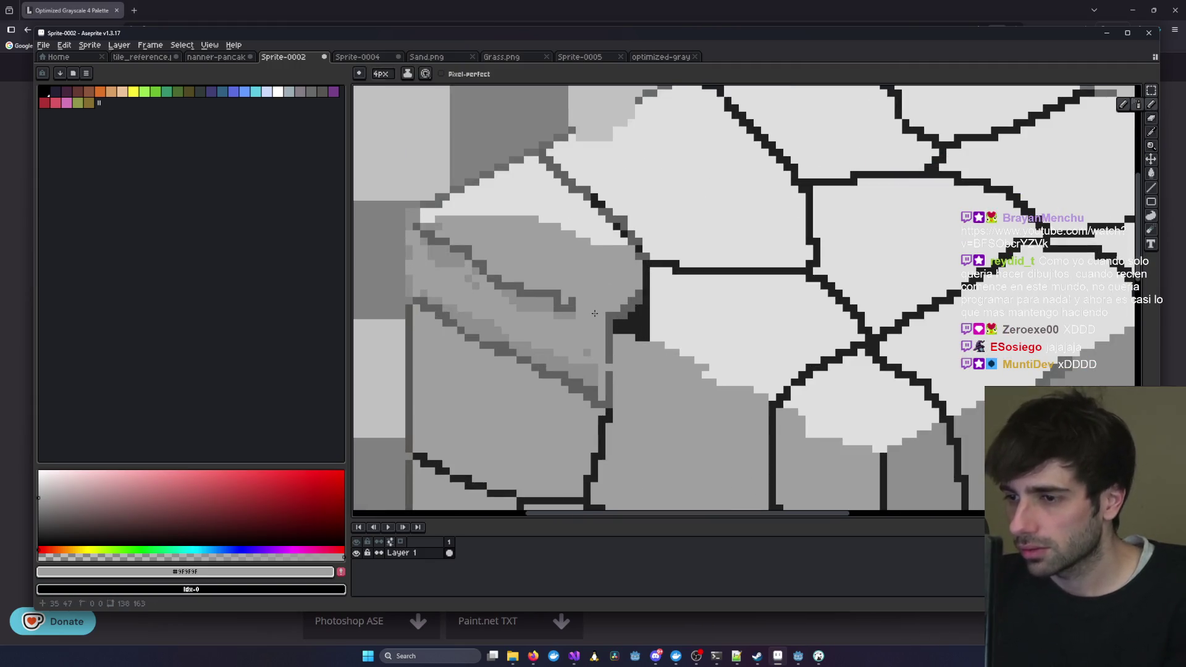
mouse_move(587, 307)
mouse_down()
mouse_move(494, 276)
mouse_move(447, 240)
mouse_up()
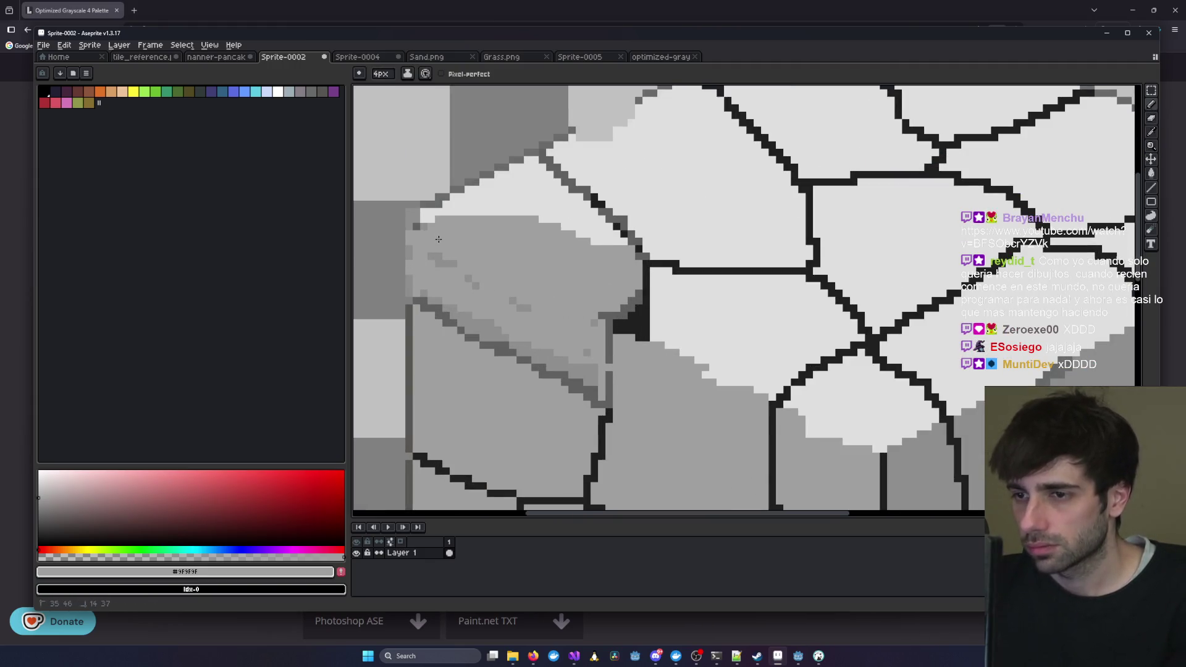
scroll(567, 318, down, 3)
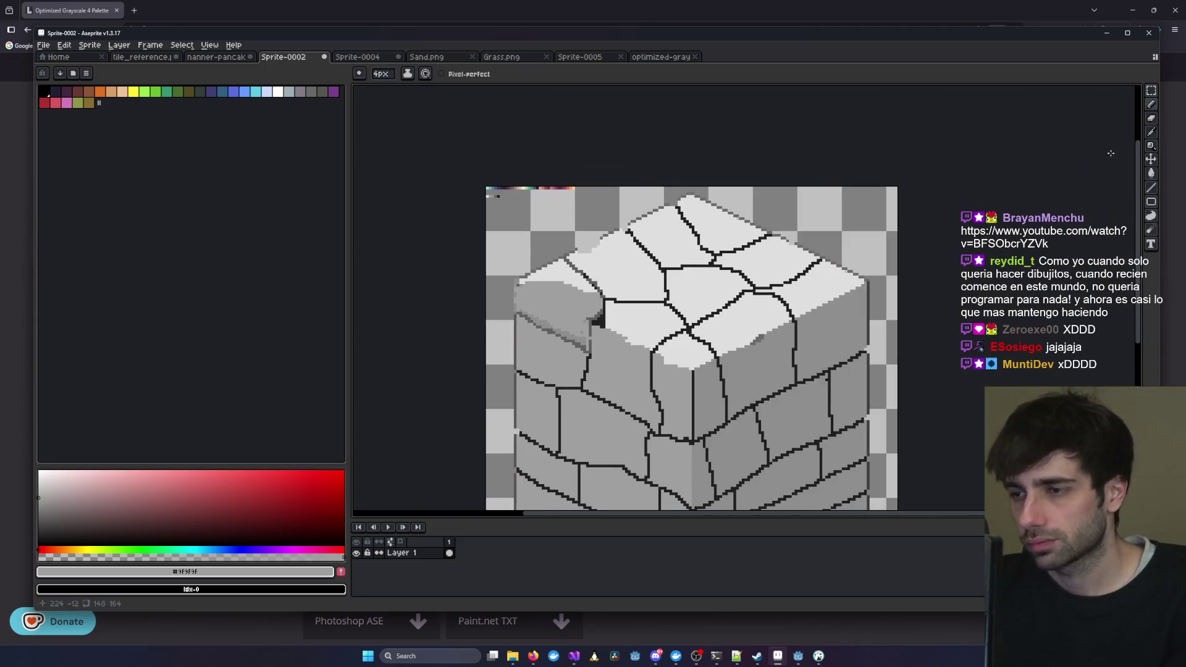
- Sample the dark grey #606060 from the sprite
click(1151, 187)
click(1151, 139)
scroll(556, 176, up, 2)
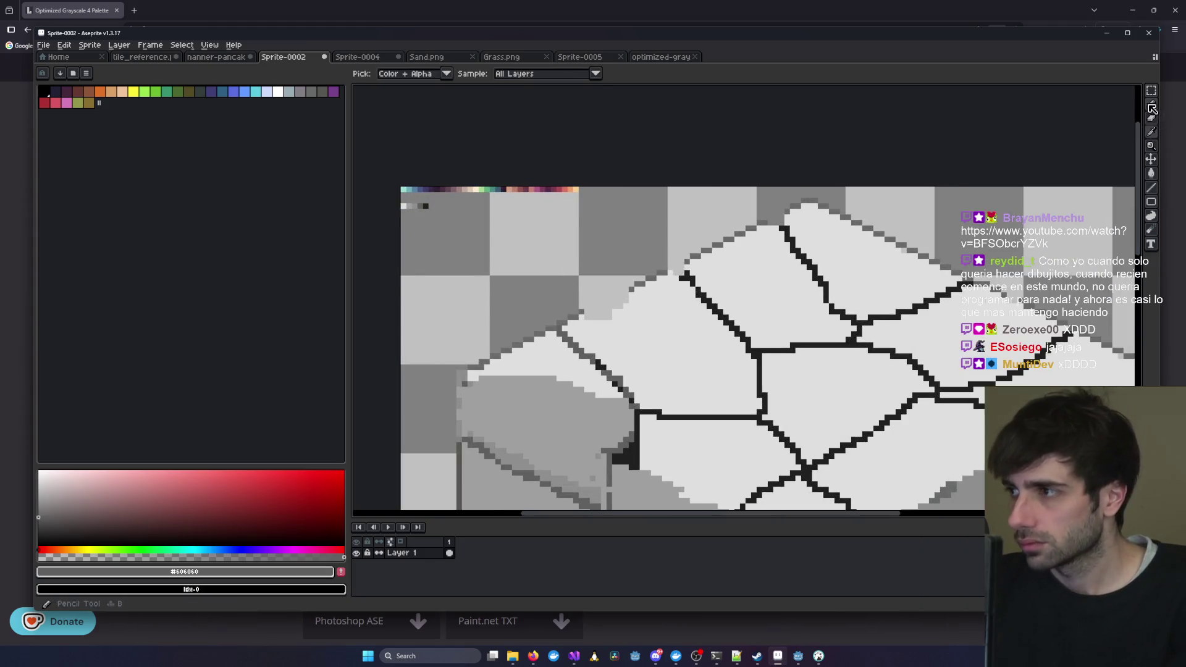
click(1151, 187)
- Draw a short straight dark line on the top-left stone and adjust its length and angle
scroll(599, 453, down, 1)
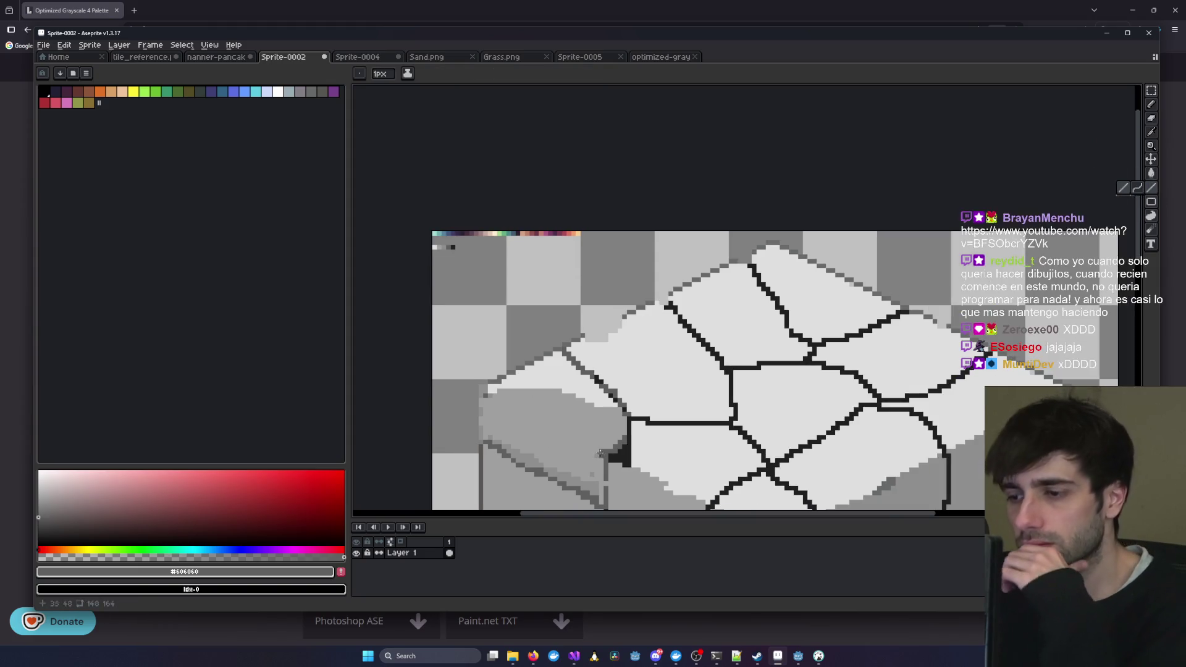
mouse_move(600, 453)
mouse_down()
mouse_move(690, 357)
mouse_move(572, 312)
mouse_move(545, 274)
mouse_up()
scroll(698, 346, down, 4)
scroll(698, 345, up, 4)
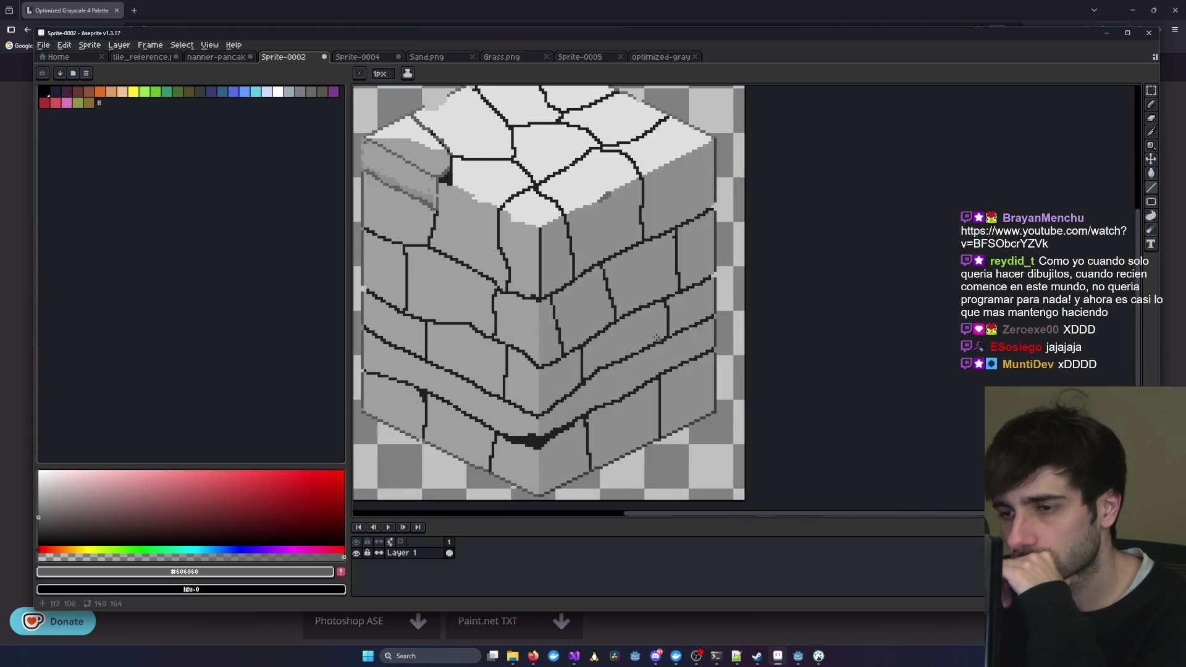
drag(612, 346, 683, 409)
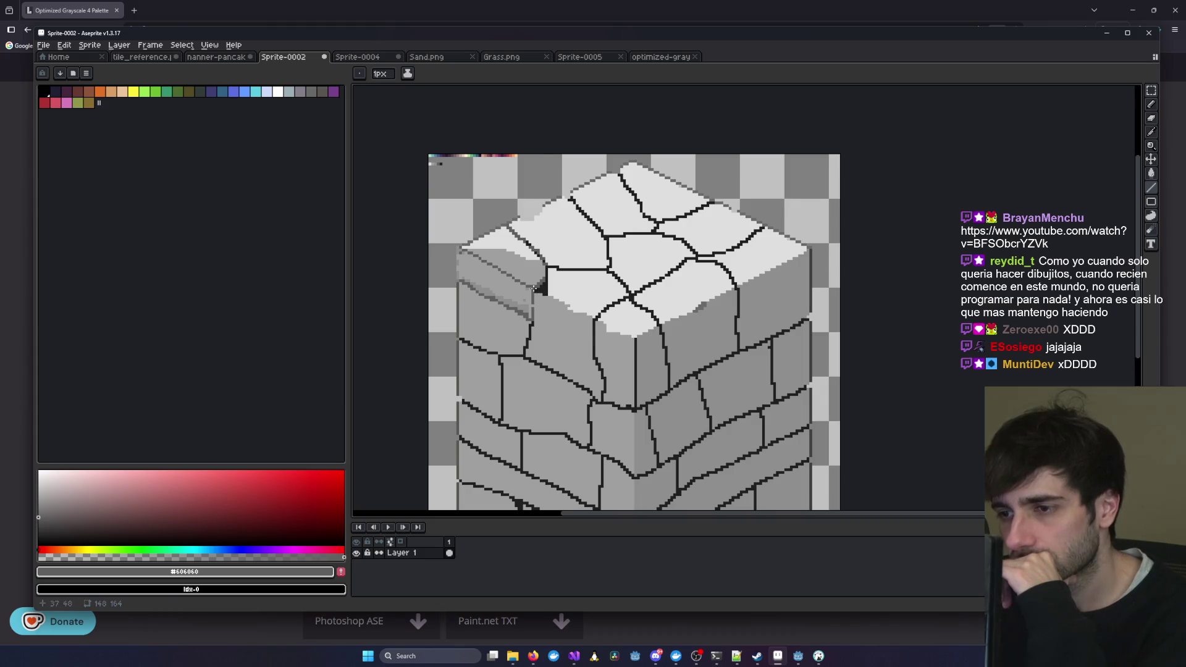
drag(547, 297, 588, 315)
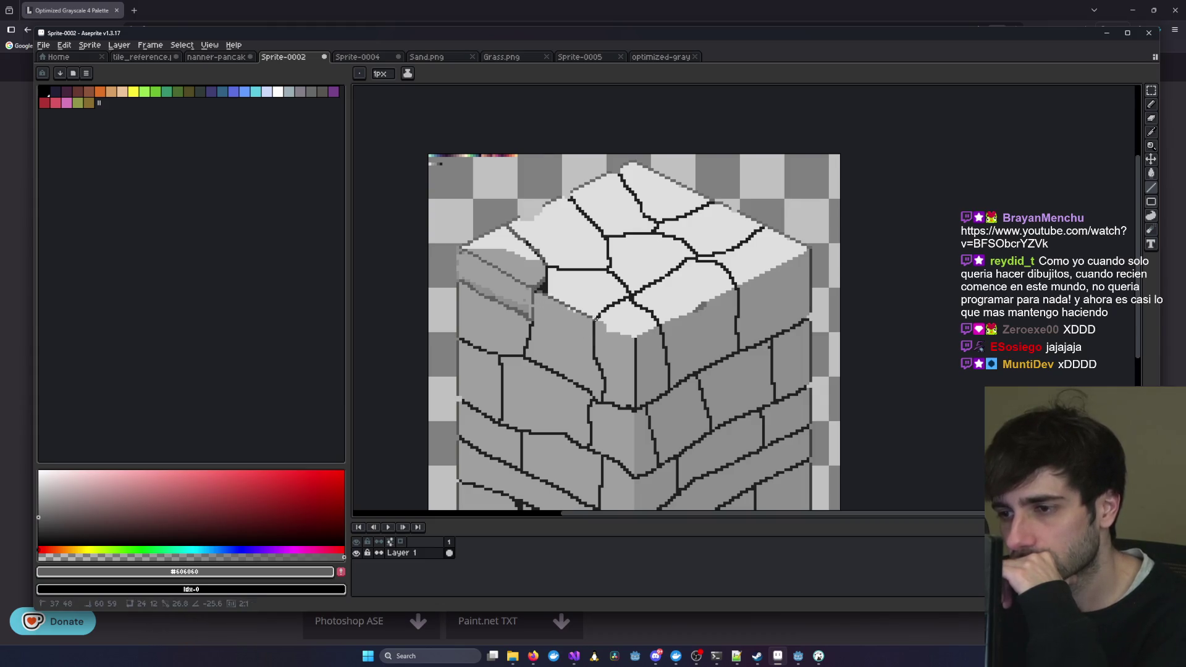
drag(621, 331, 634, 336)
- Draw a long straight diagonal line across the cube, then re-center the sprite
scroll(634, 336, down, 2)
scroll(556, 354, up, 4)
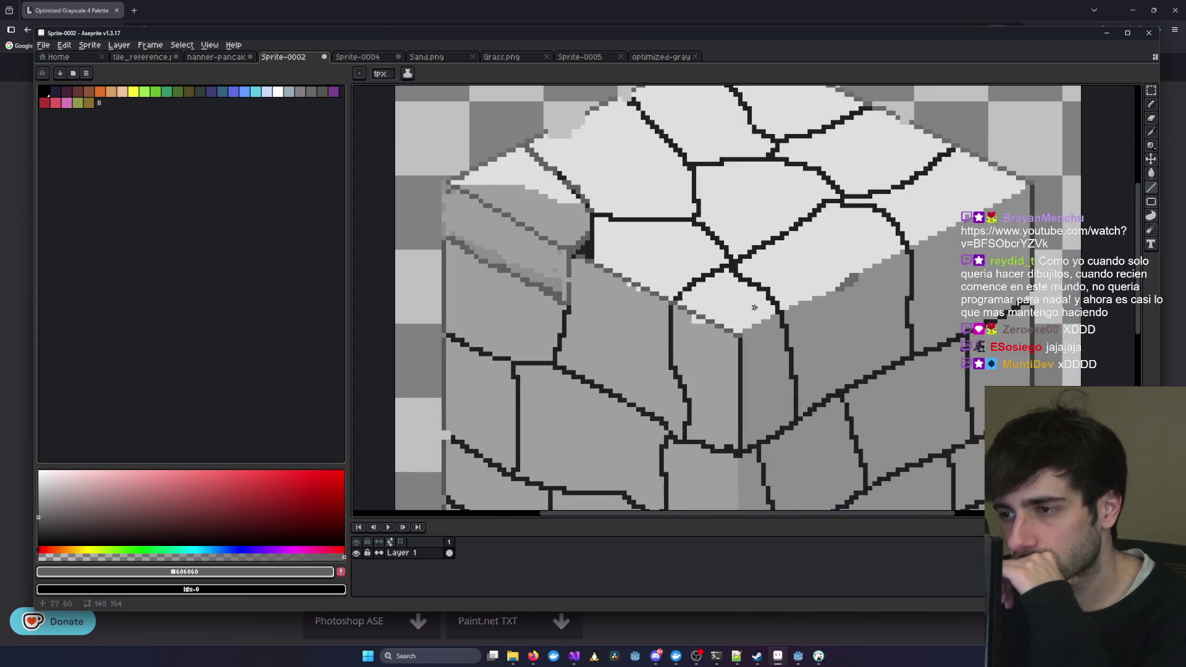
drag(546, 366, 836, 217)
scroll(836, 217, down, 5)
scroll(556, 266, up, 5)
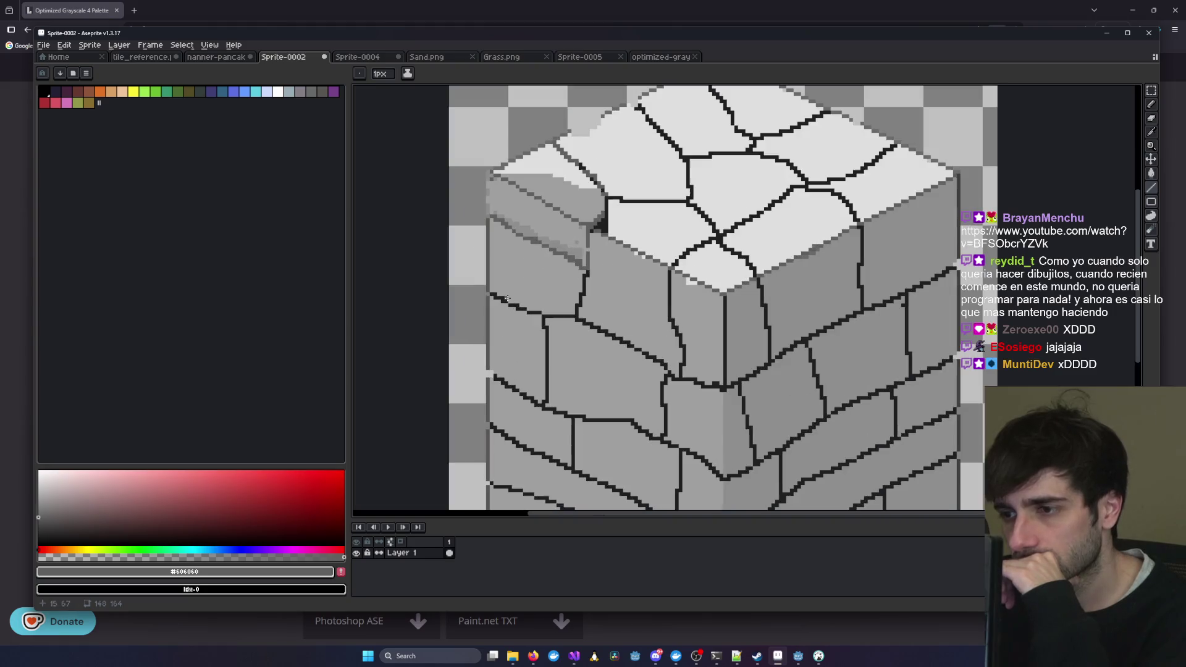
scroll(530, 376, down, 1)
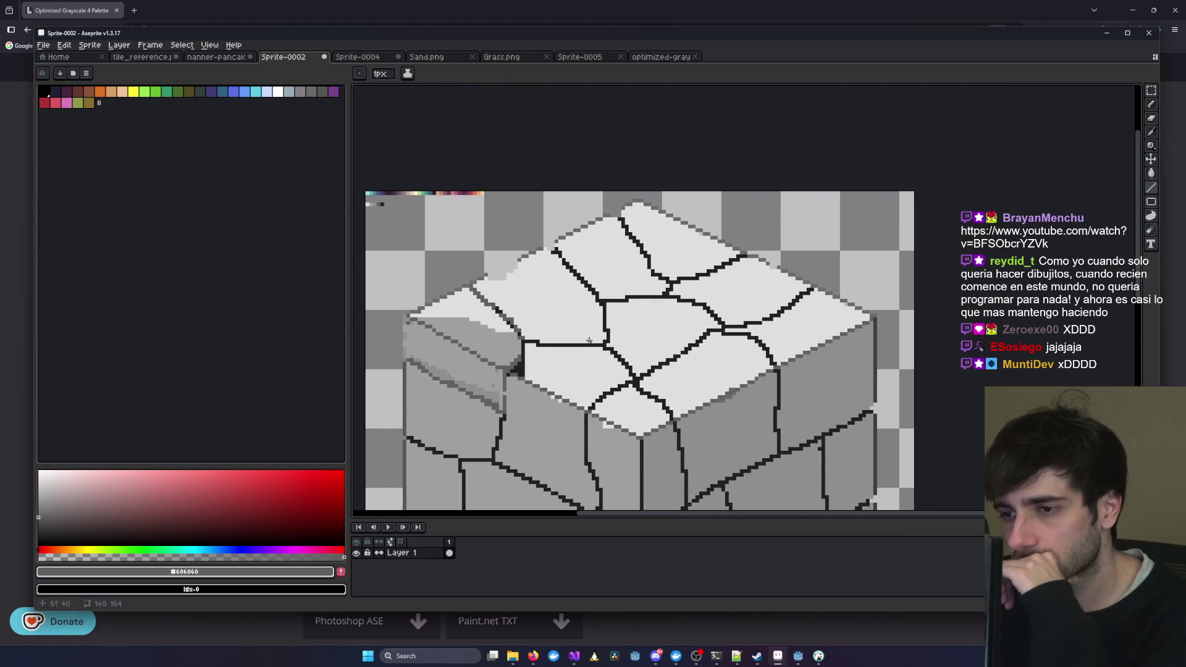
scroll(500, 329, down, 1)
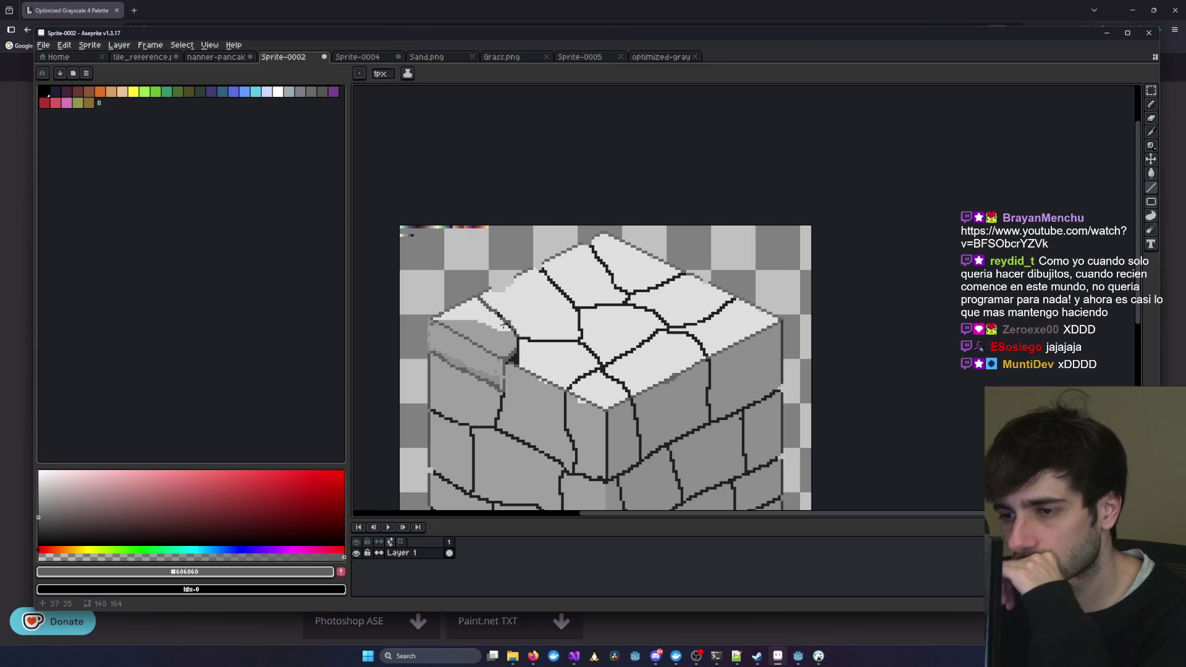
drag(474, 322, 555, 319)
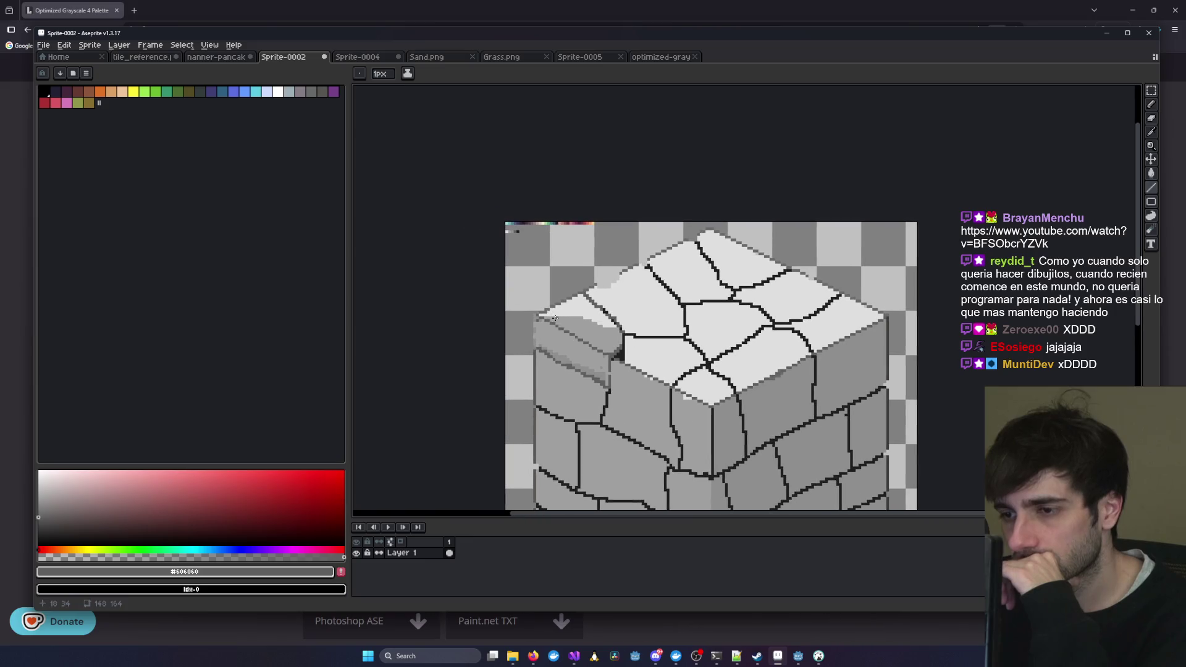
- Pick the light blue swatch and set a 1px Pencil on the cube's upper-left corner
click(1153, 135)
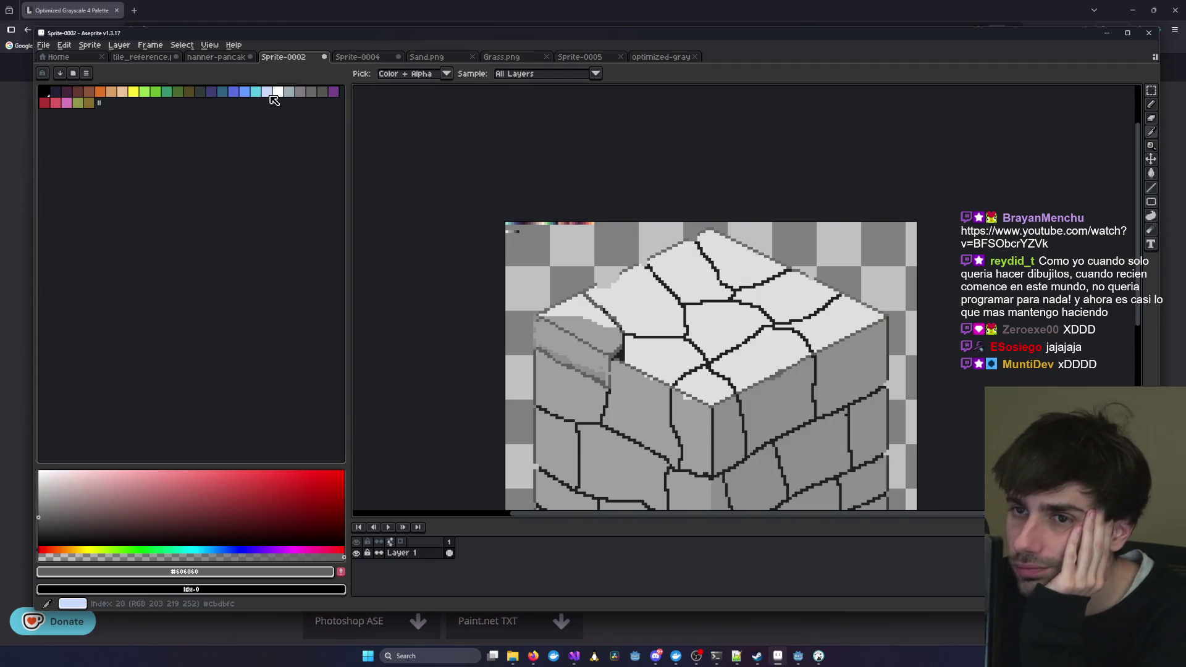
click(267, 92)
scroll(583, 312, up, 2)
scroll(702, 241, up, 2)
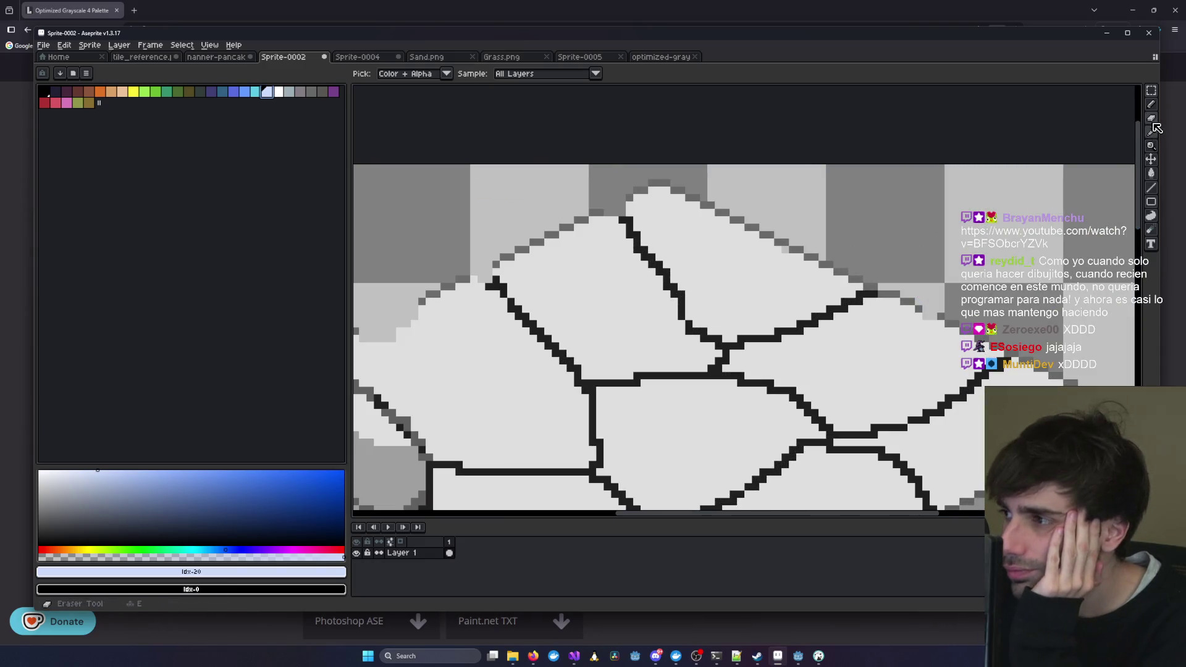
click(1151, 105)
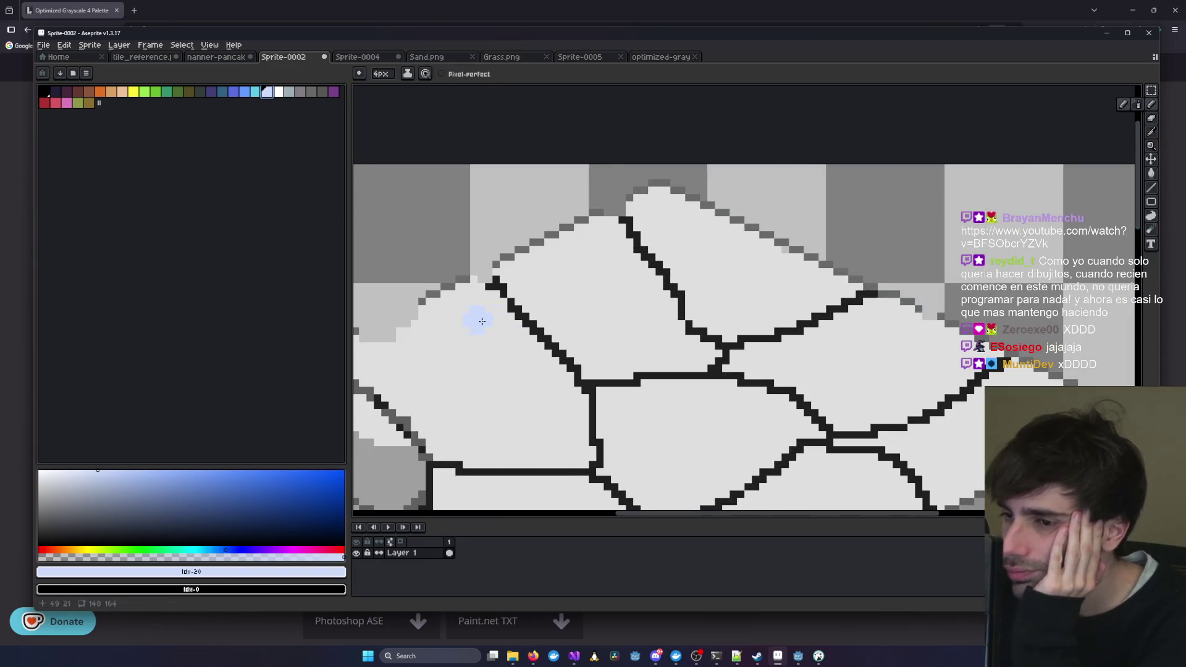
drag(479, 317, 750, 305)
key(minus)
key(minus)
key(minus)
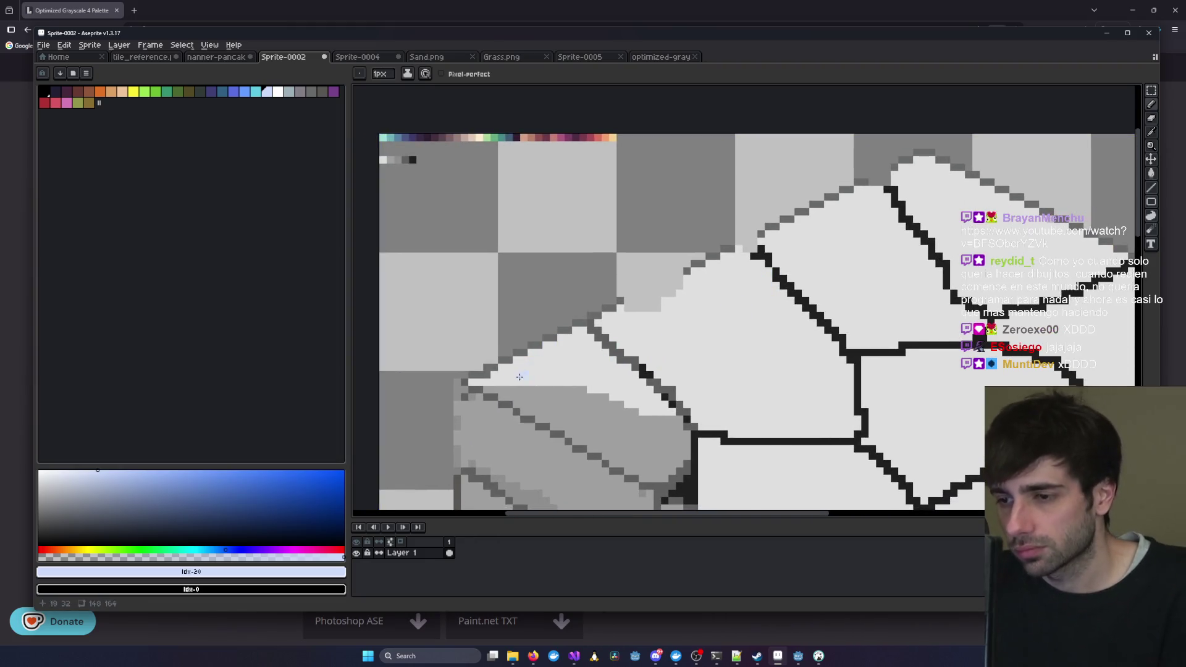
- Recolour the dark edge pixels along the top-left stone's highlight in grey-blue
scroll(460, 383, up, 3)
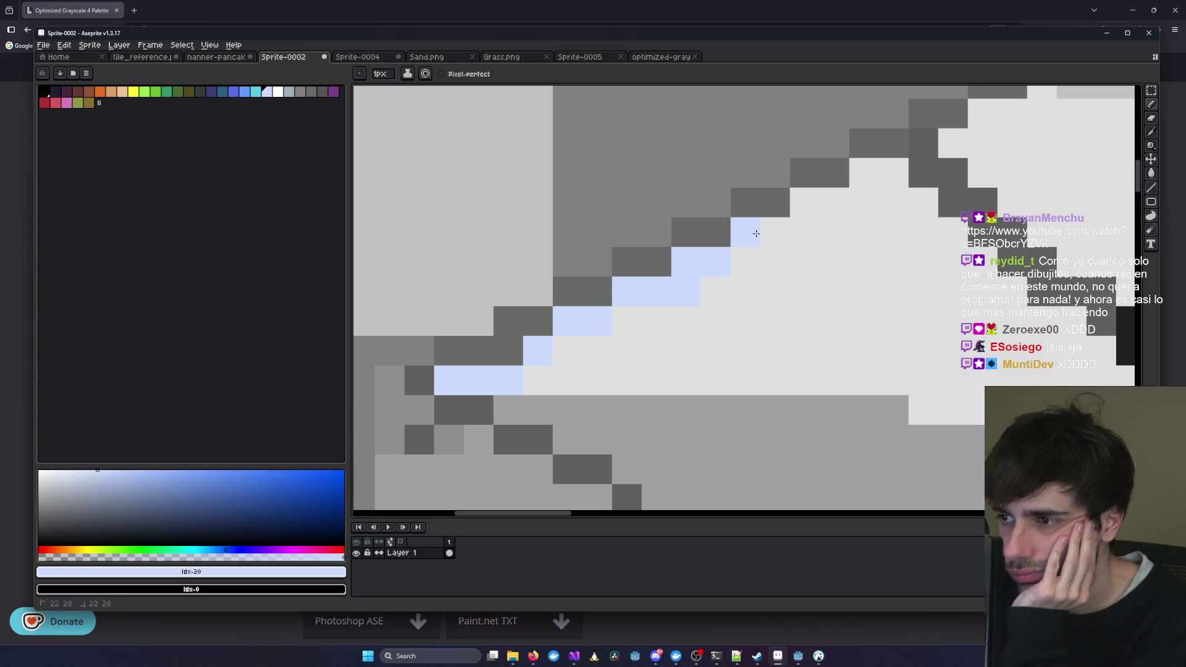
scroll(885, 192, down, 5)
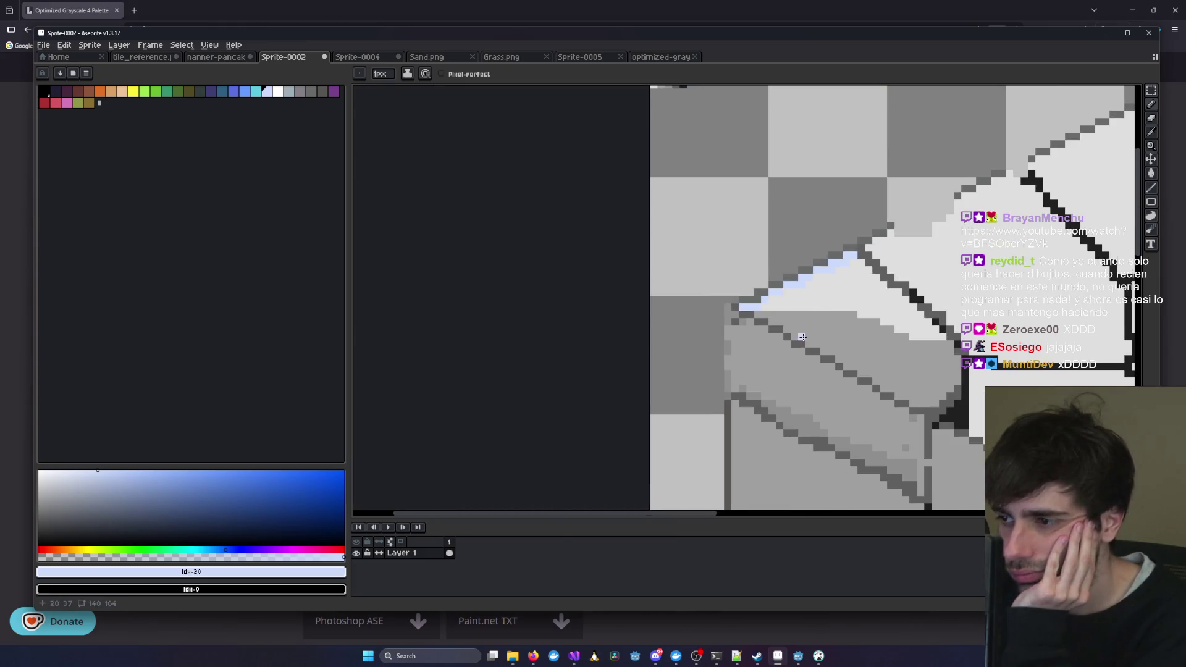
scroll(612, 359, up, 1)
scroll(611, 359, up, 1)
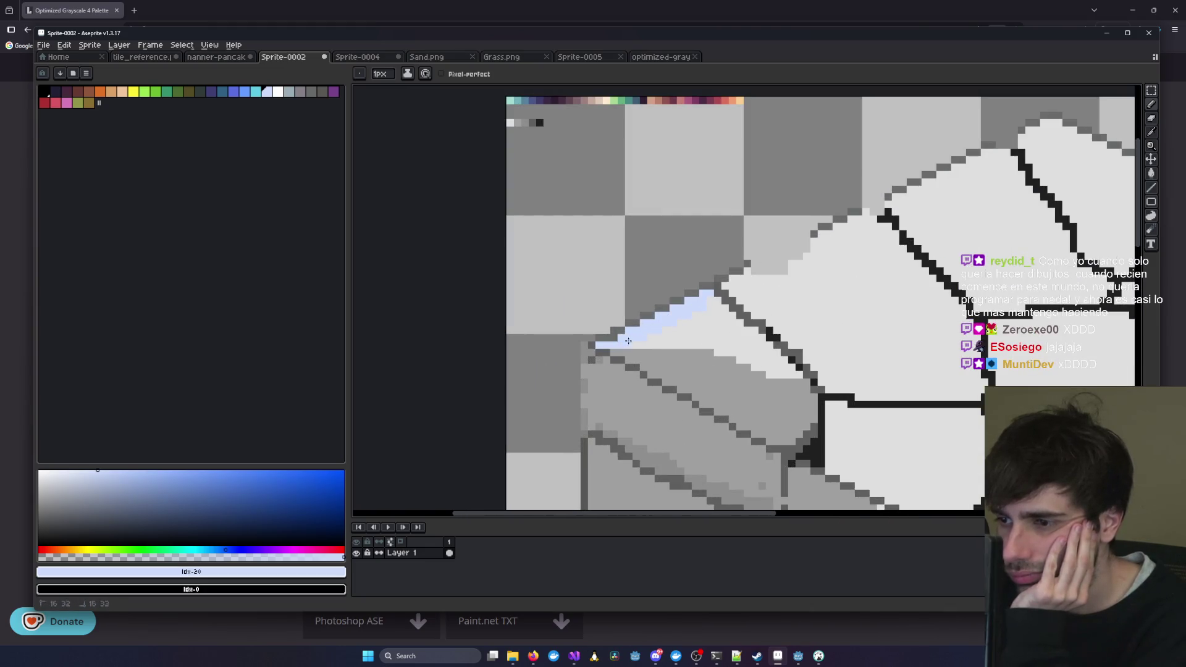
scroll(703, 306, down, 2)
scroll(729, 336, up, 5)
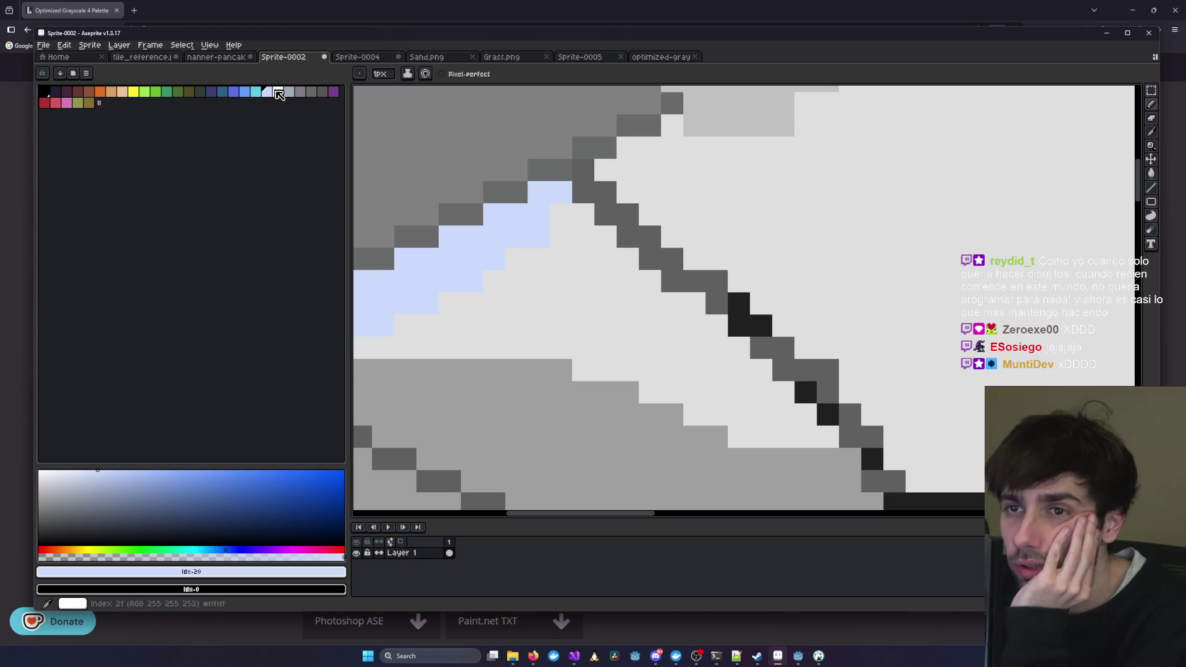
click(289, 92)
click(565, 178)
mouse_move(538, 175)
mouse_down()
mouse_move(471, 213)
mouse_move(476, 243)
mouse_move(650, 237)
mouse_move(543, 288)
mouse_move(532, 317)
mouse_move(457, 335)
mouse_move(494, 335)
mouse_move(494, 203)
mouse_up()
scroll(495, 336, down, 5)
scroll(494, 335, down, 1)
scroll(494, 336, up, 3)
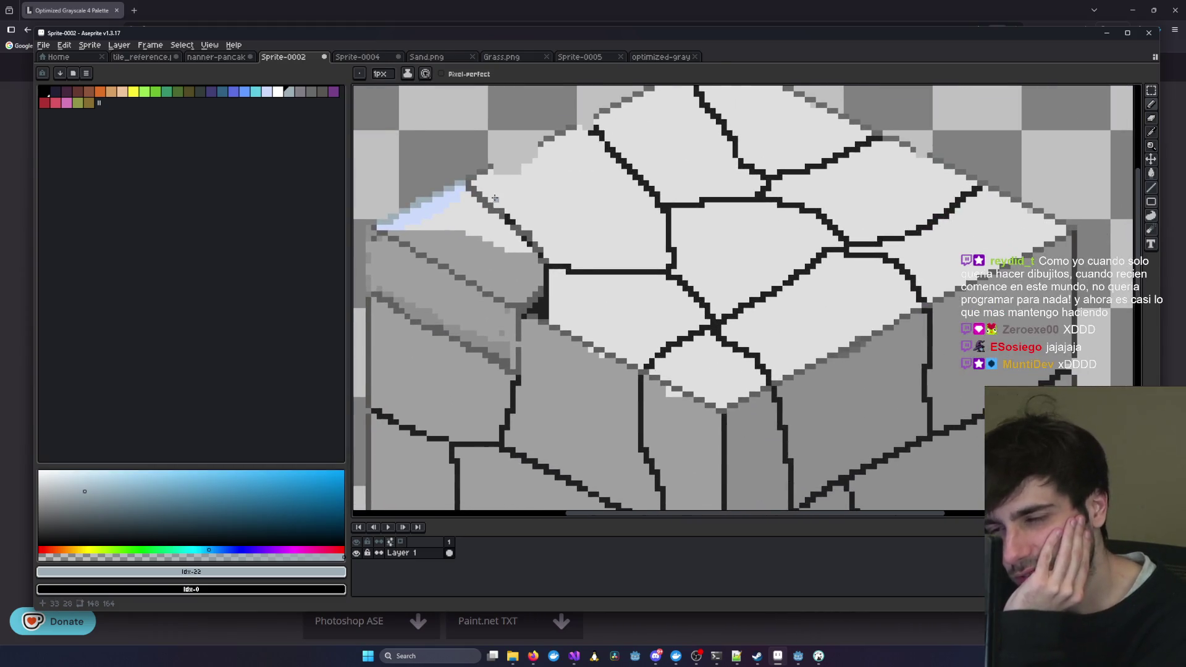
scroll(495, 203, down, 2)
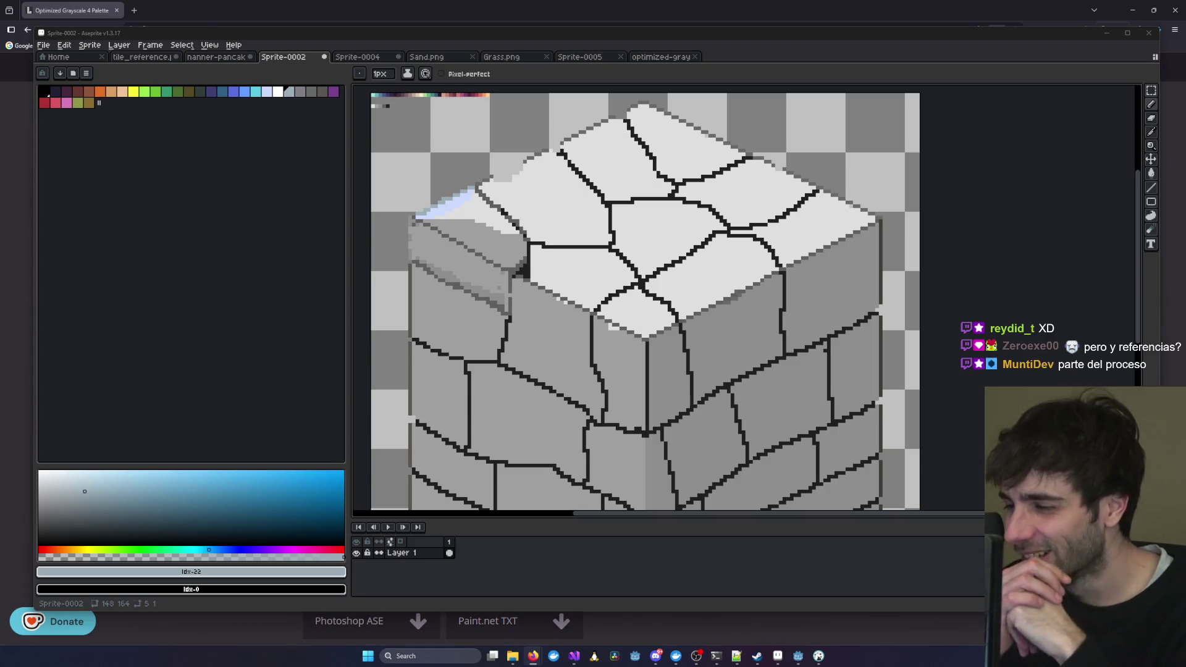
scroll(814, 322, down, 2)
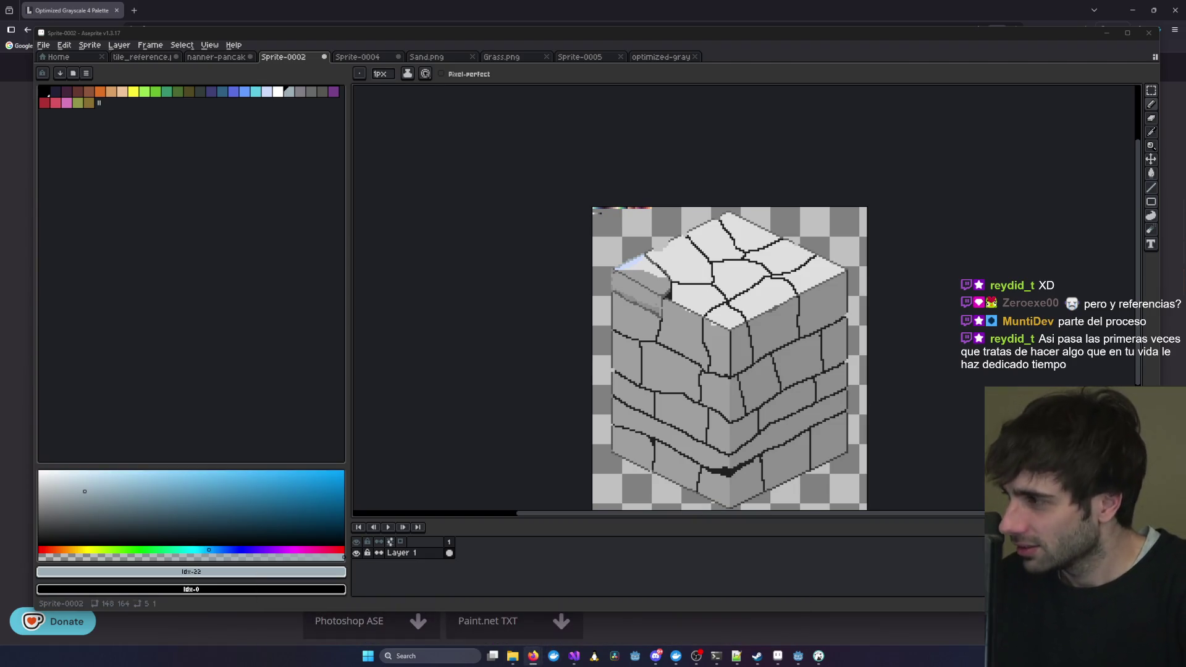
click(534, 656)
- Zoom in and out over the map's coastlines and bays, then minimize the map viewer
scroll(529, 312, up, 3)
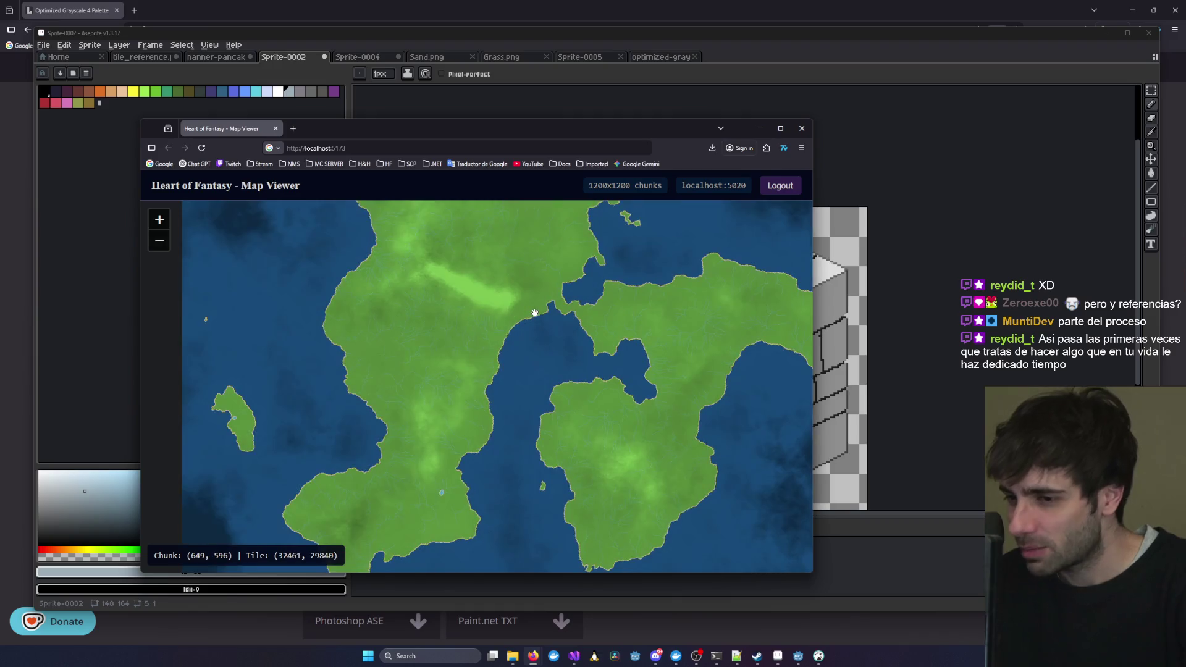
scroll(535, 313, up, 2)
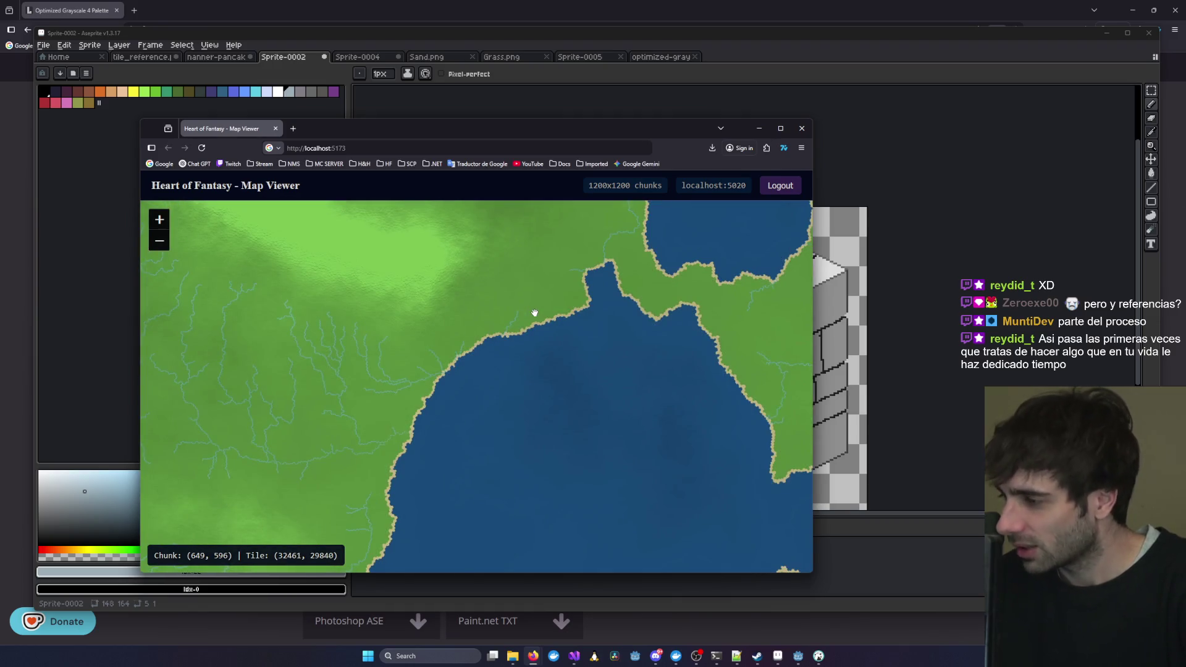
scroll(488, 331, up, 2)
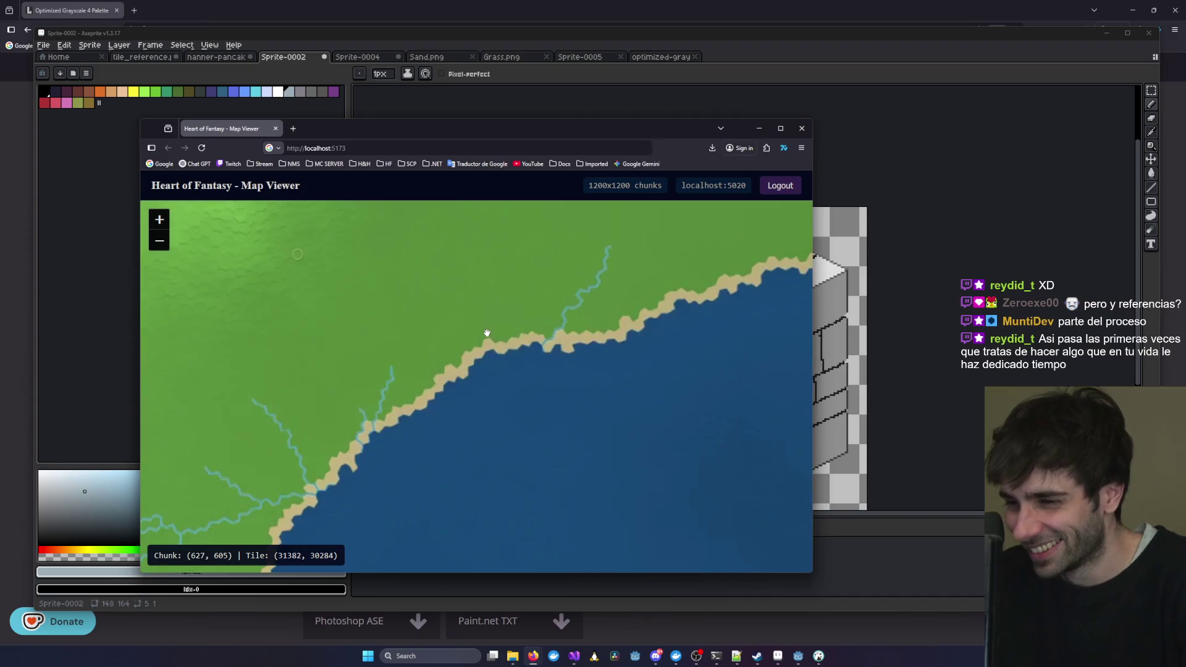
scroll(488, 332, down, 3)
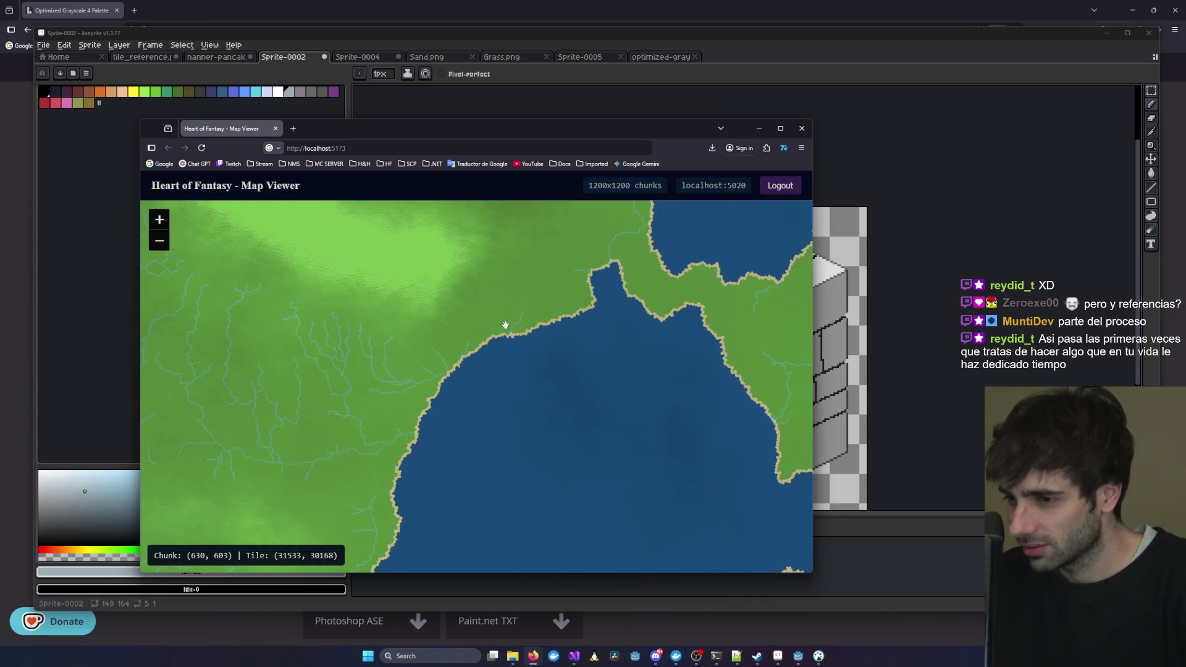
scroll(505, 325, up, 2)
scroll(593, 377, down, 2)
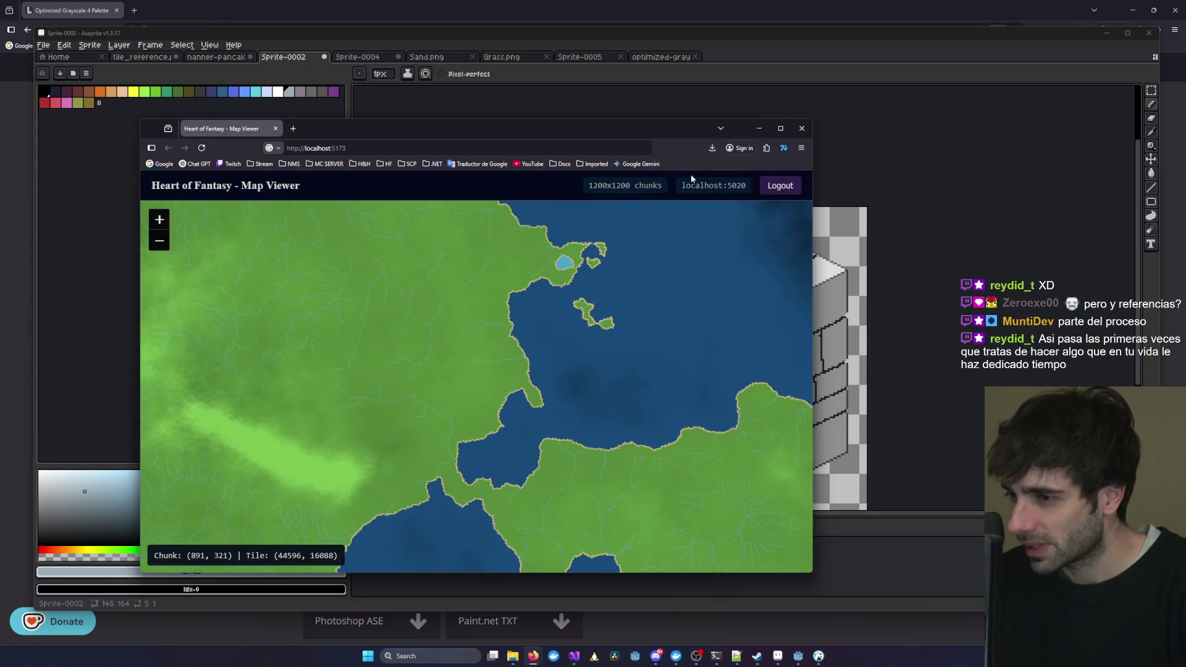
click(759, 128)
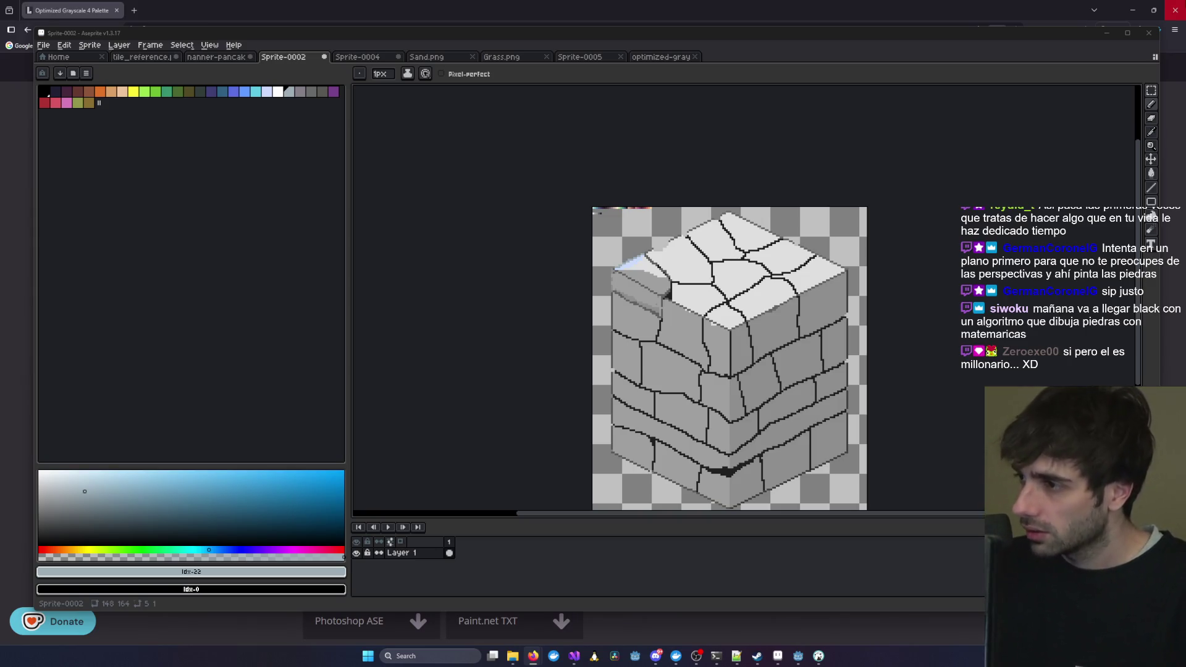
- Minimize both the Aseprite and Steam windows
click(1107, 33)
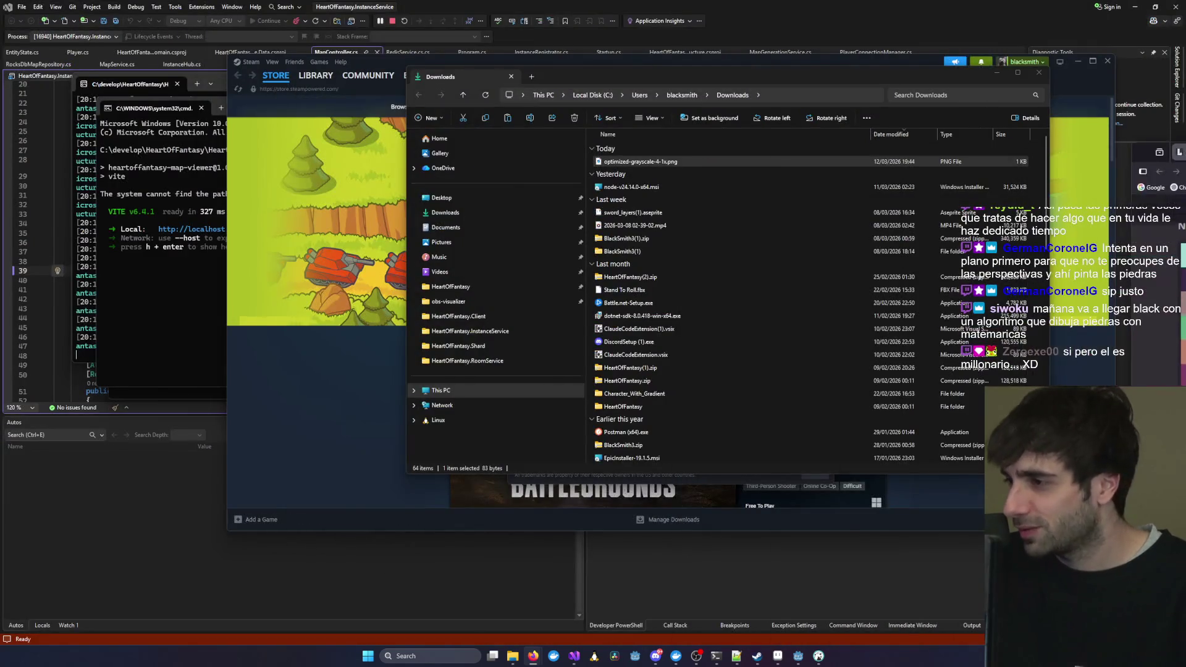
click(1060, 61)
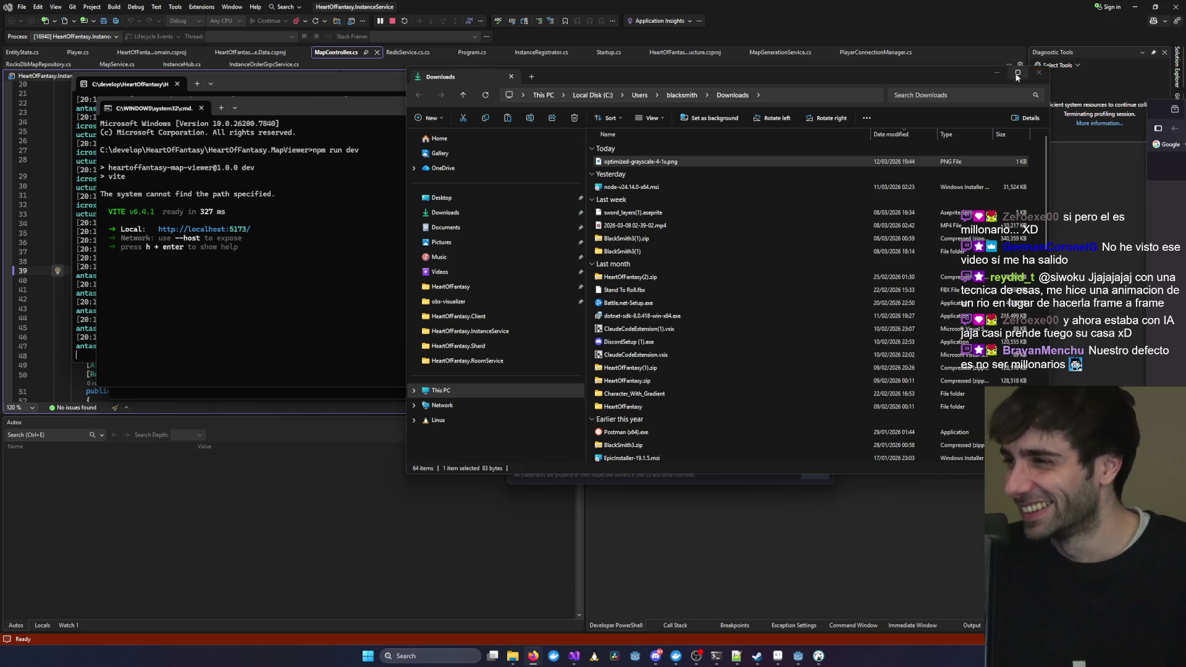
- Minimize Explorer and both terminals, dismiss the Tower Defense Fest popup, and focus line 31
click(996, 72)
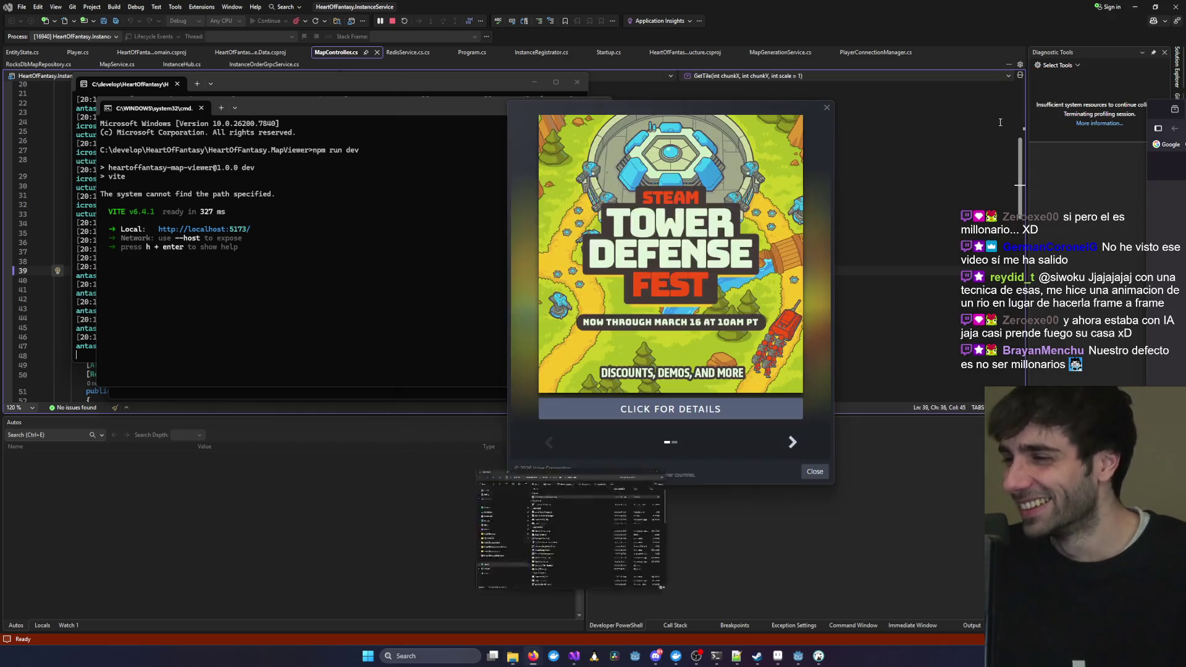
click(827, 107)
click(559, 107)
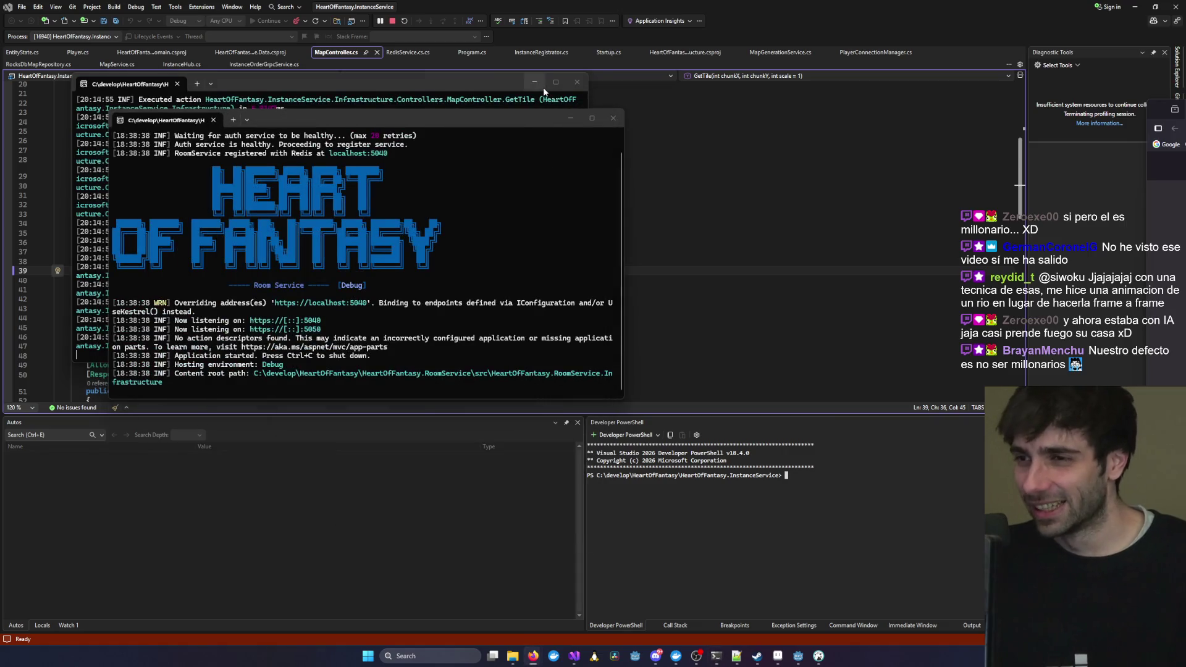
click(534, 82)
click(388, 195)
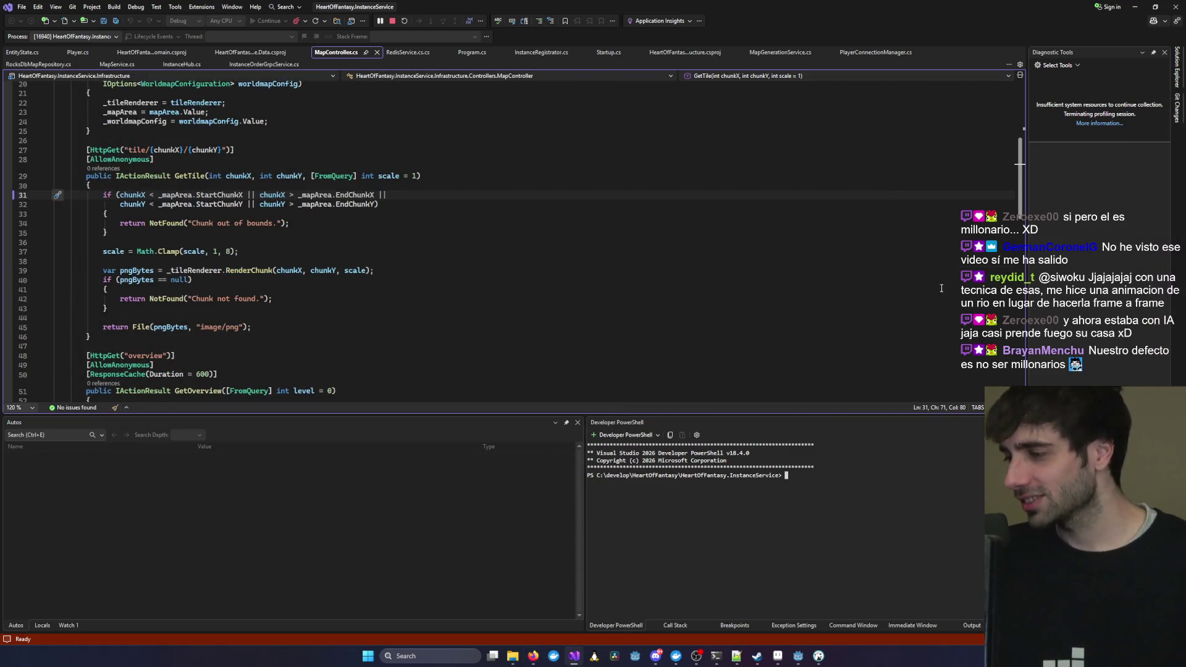